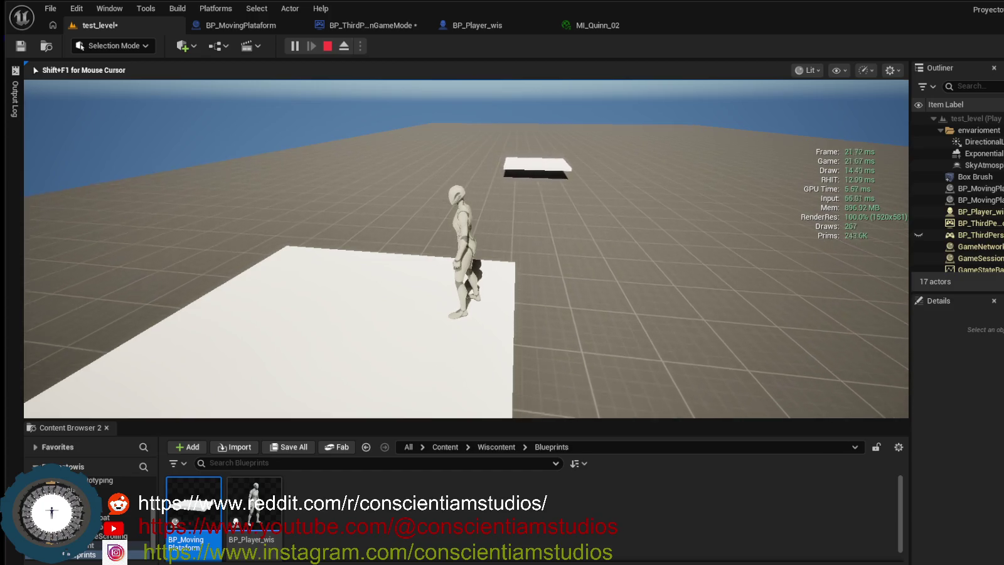
Run and jump the character onto the moving platform, then stop the play session.
mouse_move(465, 248)
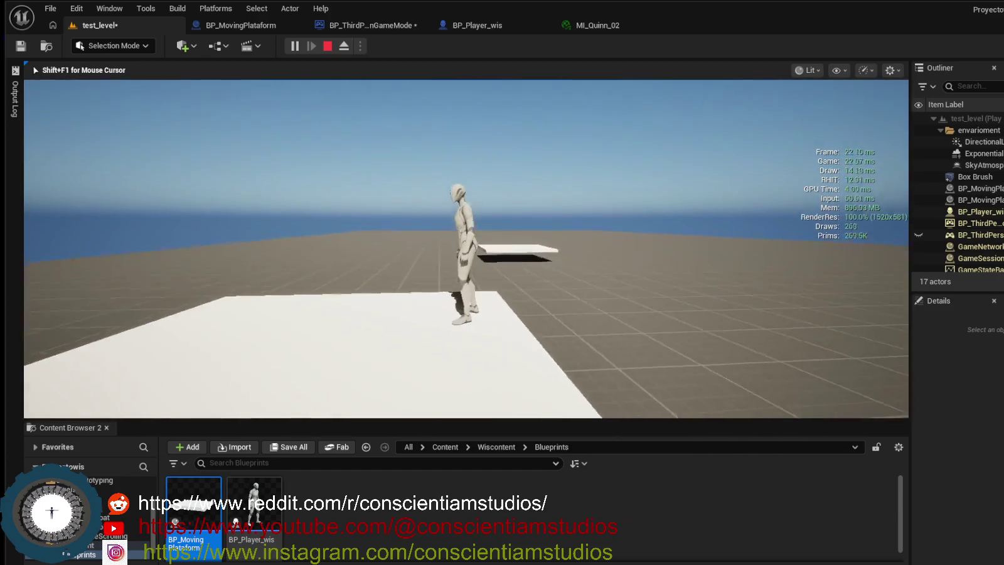
key(w)
key(space)
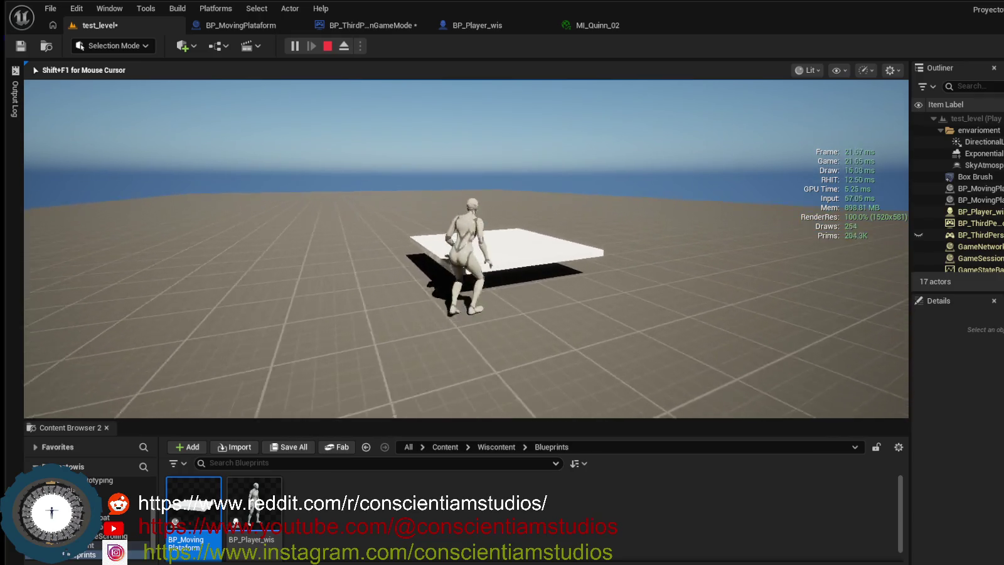
key(space)
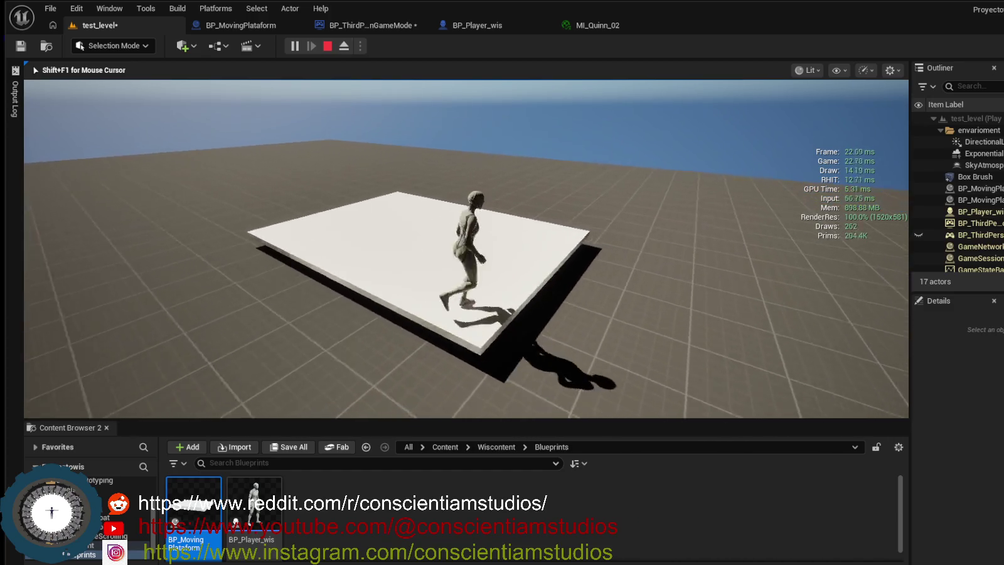
key(Escape)
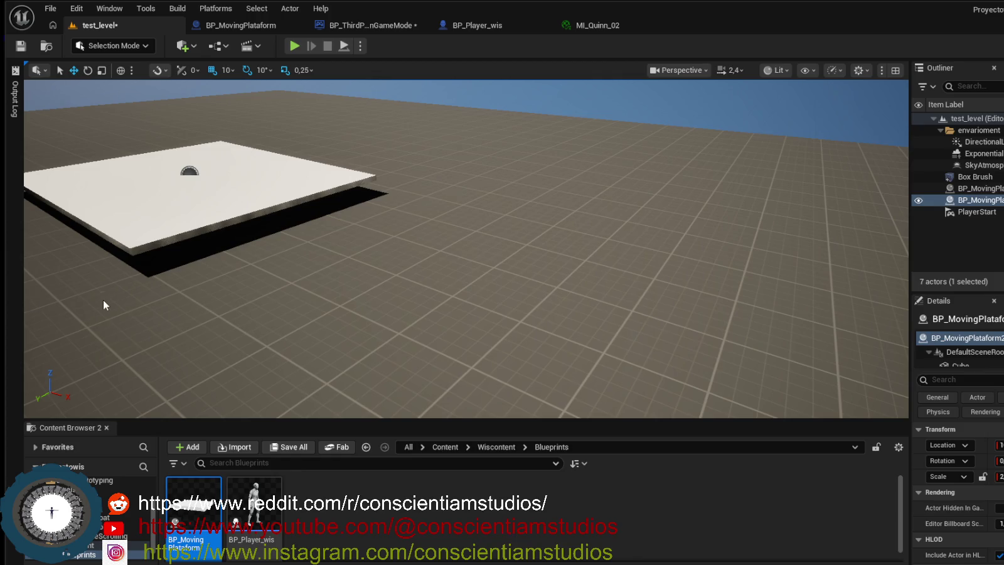
Place a third BP_MovingPlataform in the level and move it to the right of the others.
key(shift+l)
key(f)
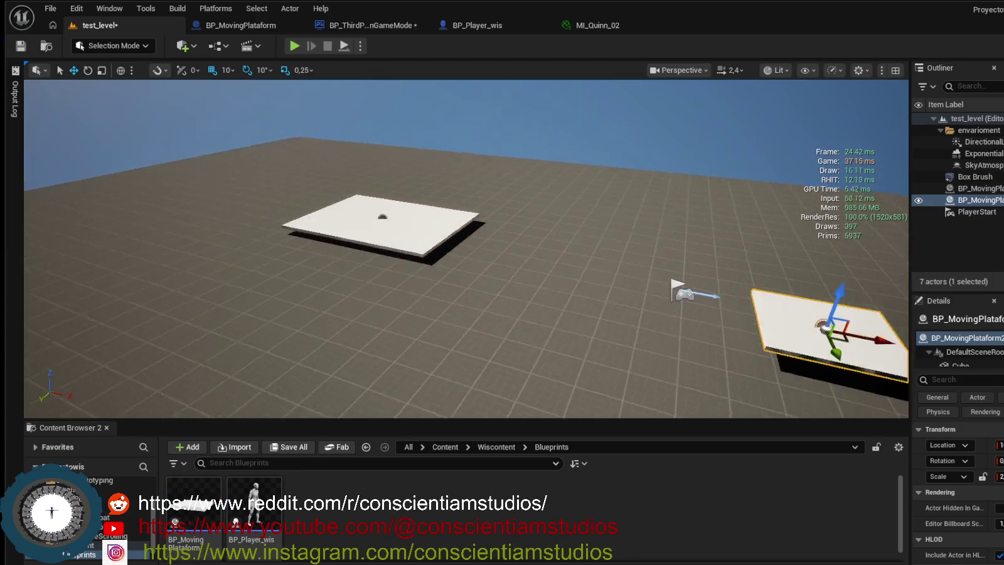
mouse_move(192, 512)
mouse_down()
mouse_move(200, 496)
mouse_move(489, 330)
mouse_move(622, 299)
mouse_move(602, 295)
mouse_up()
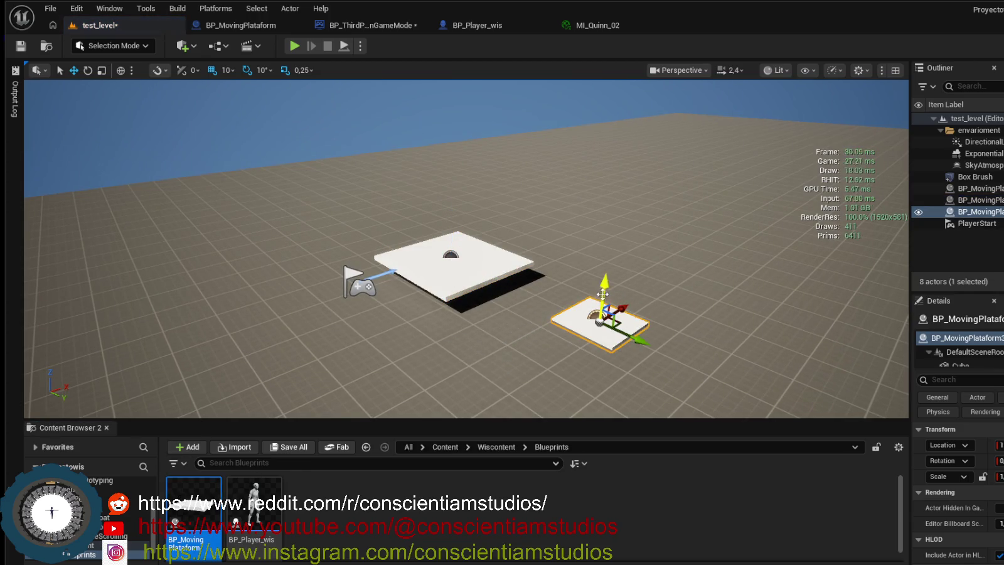
scroll(602, 295, down, 5)
mouse_move(499, 266)
mouse_down()
mouse_move(540, 251)
mouse_move(576, 255)
mouse_up()
mouse_move(491, 286)
mouse_down()
mouse_move(399, 314)
mouse_move(650, 257)
mouse_move(647, 245)
mouse_up()
scroll(957, 490, down, 5)
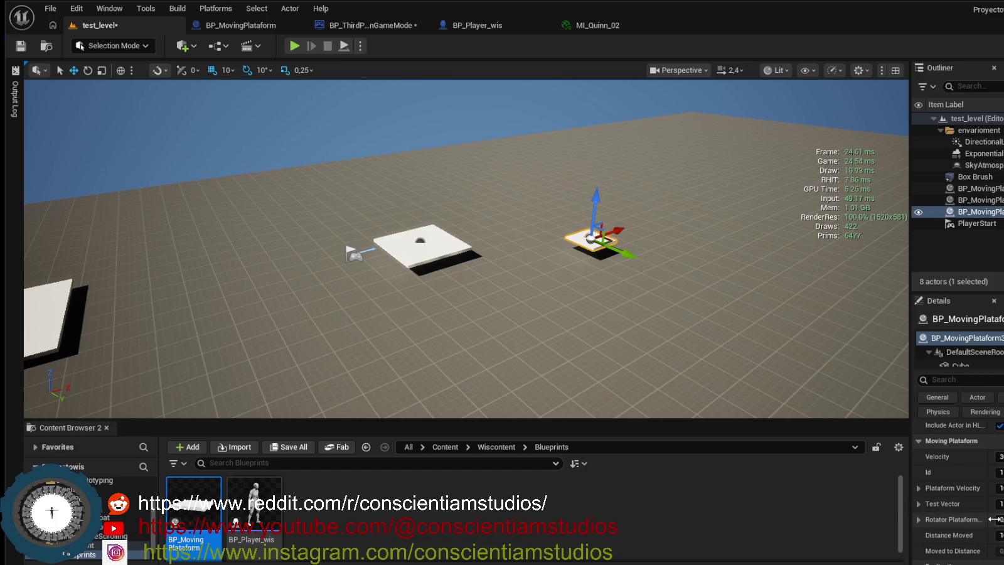
Set the new platform's Plataform Velocity to 0 and Distance Moved to 93.
click(1001, 487)
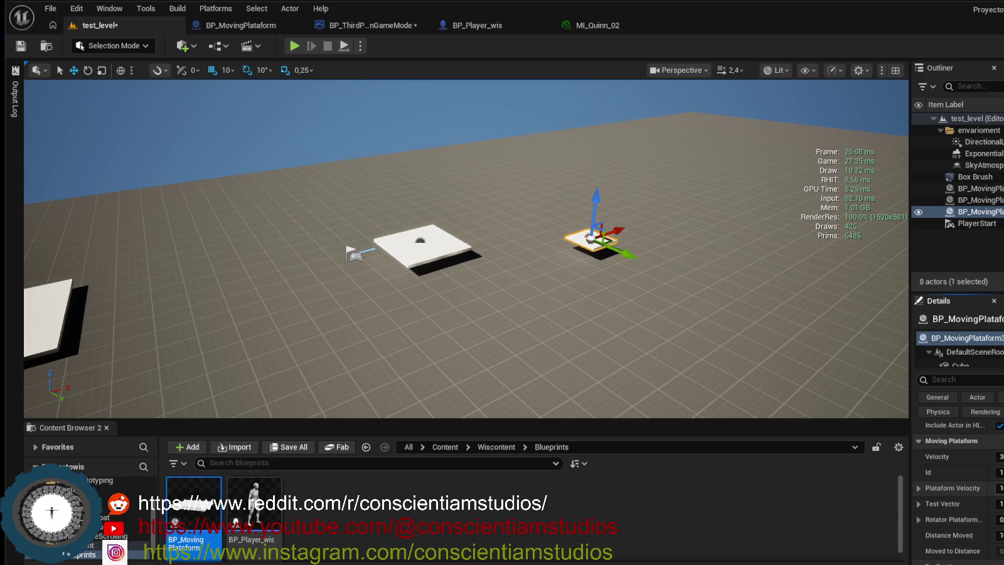
text(0)
key(Return)
click(1000, 535)
text(9)
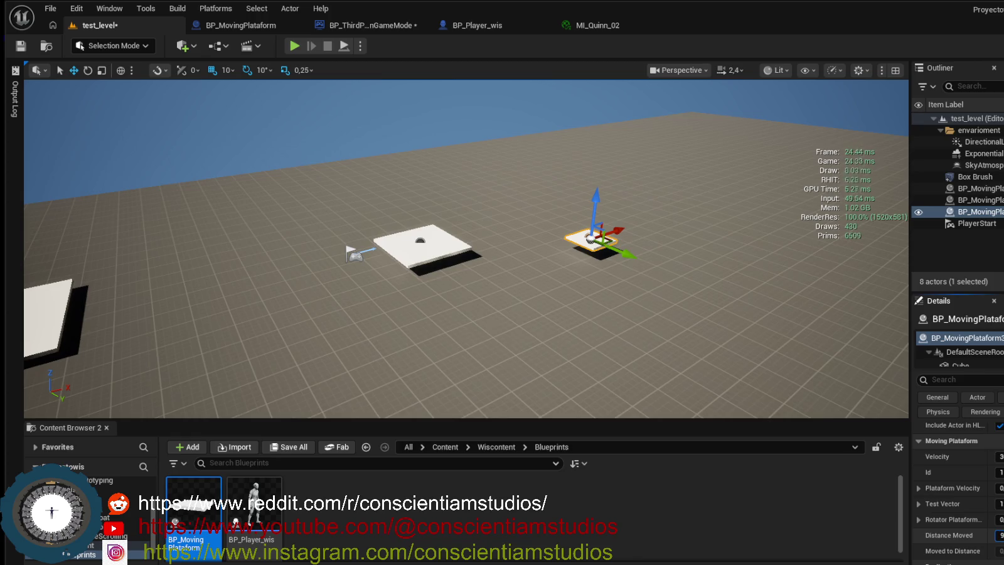
text(3)
key(Return)
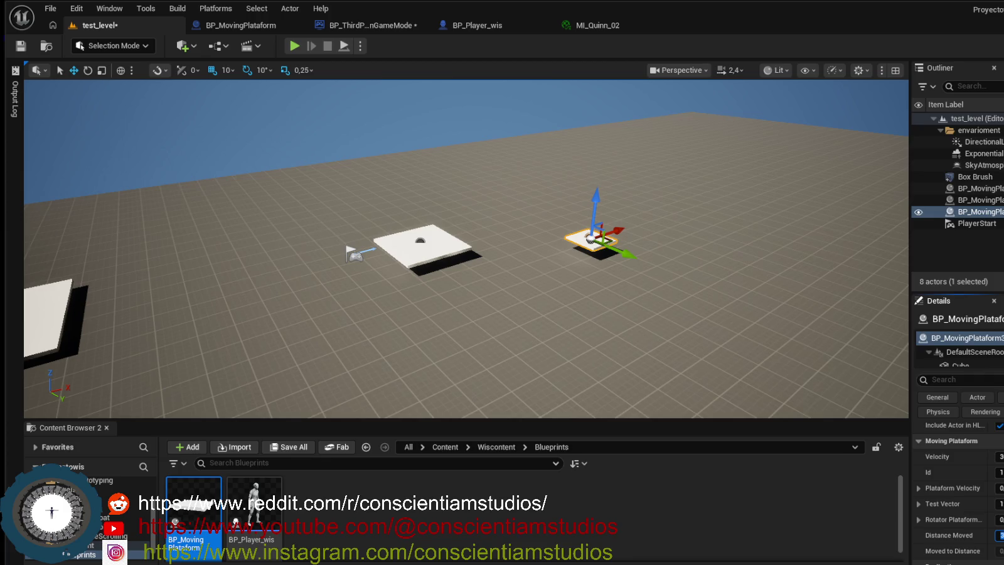
Toggle the performance stats overlay on and off, then start playing the level.
key(shift+l)
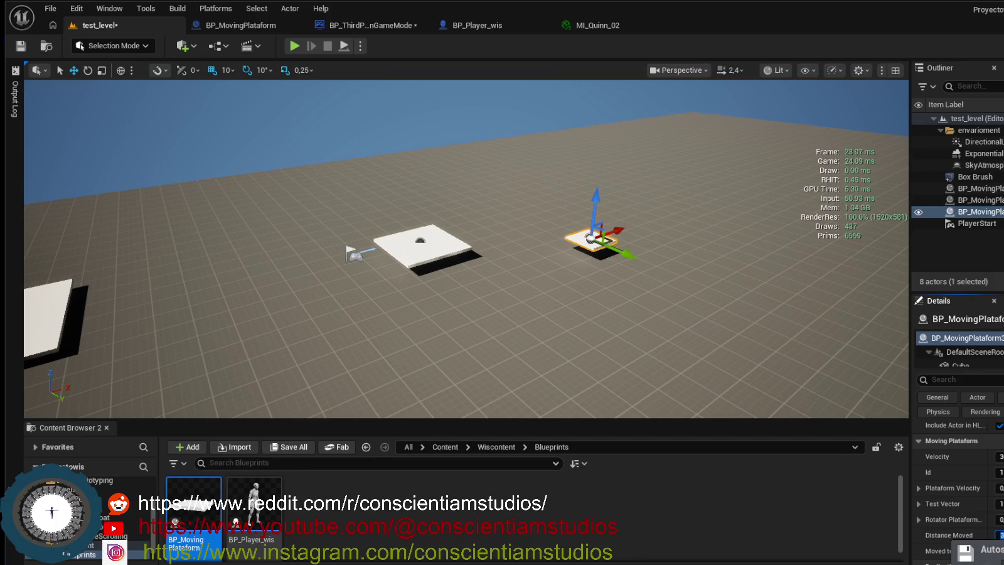
key(shift+l)
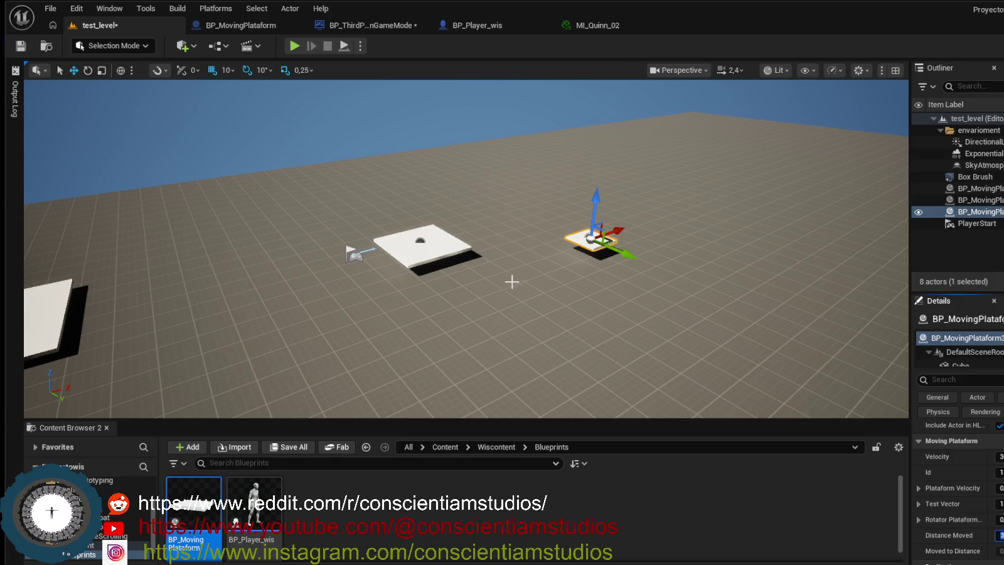
click(295, 46)
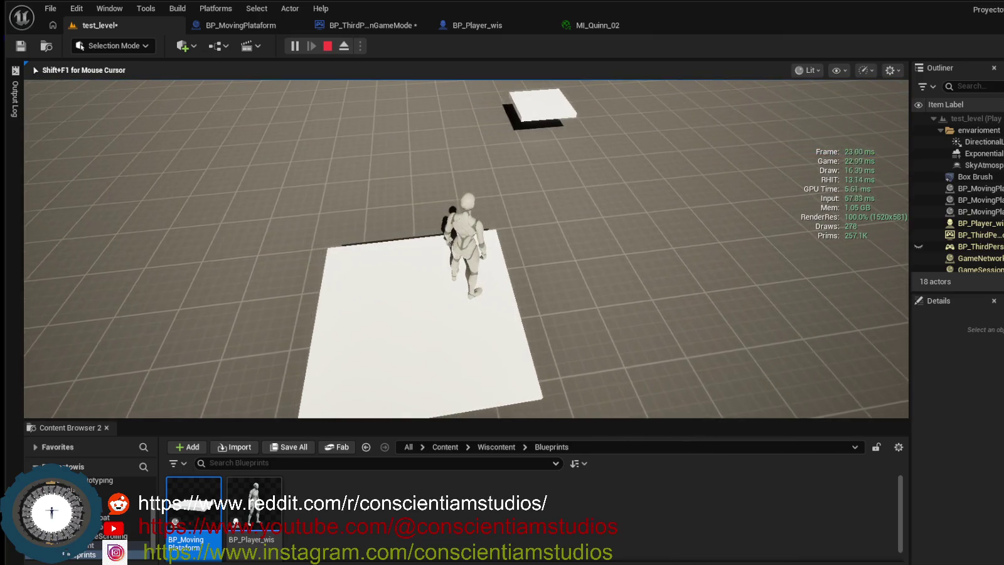
key(w)
key(space)
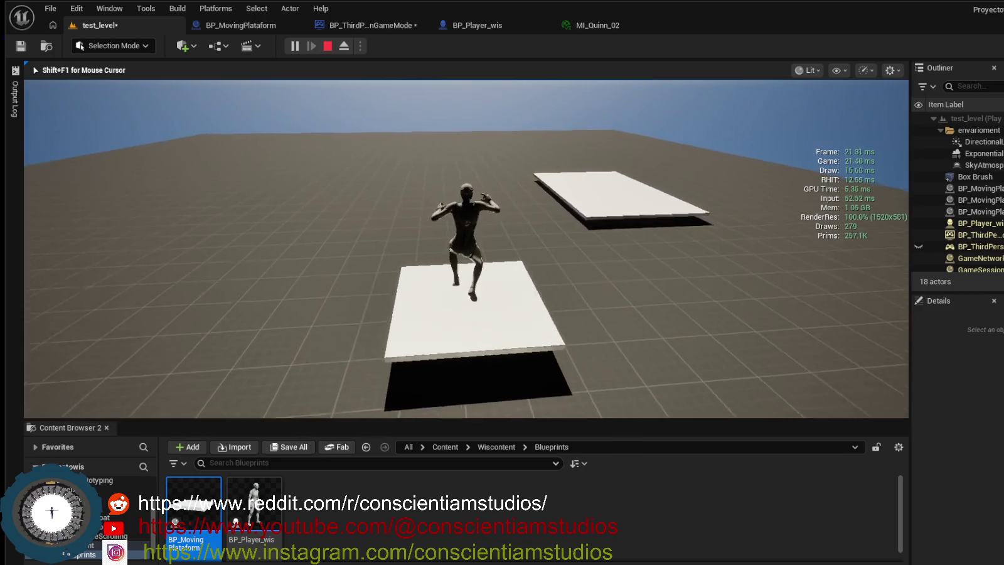
key(w)
key(space)
key(w)
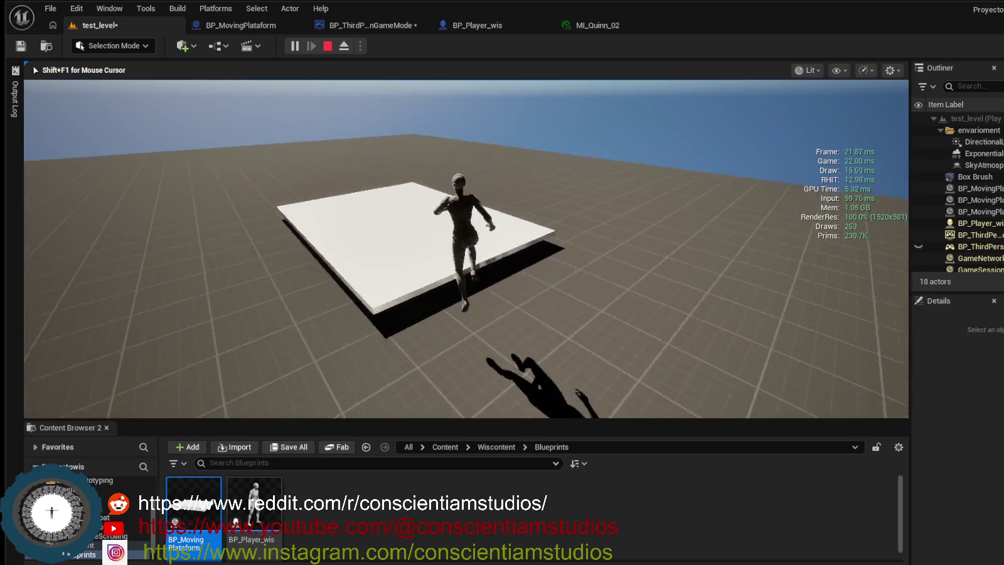
key(w)
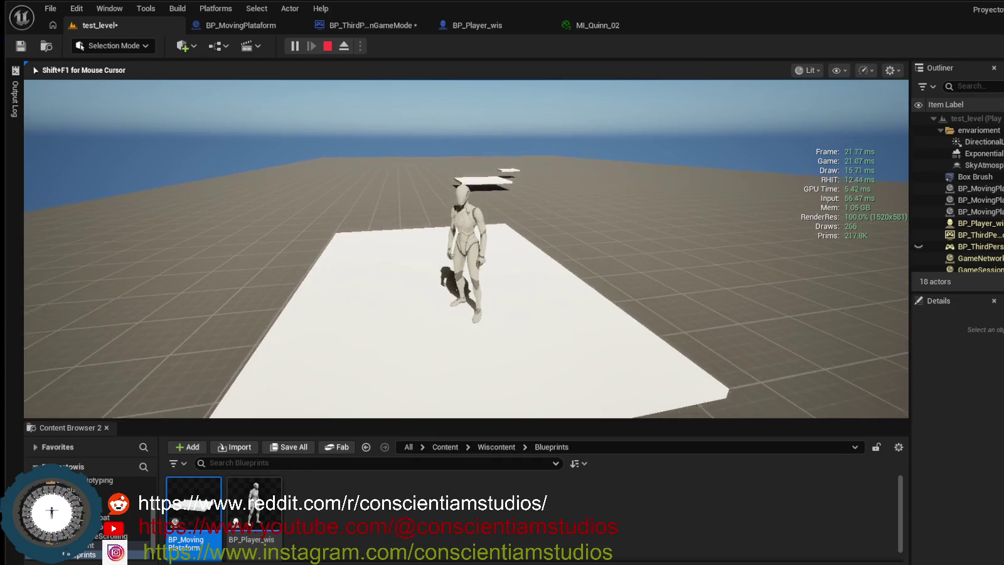
key(space)
key(w)
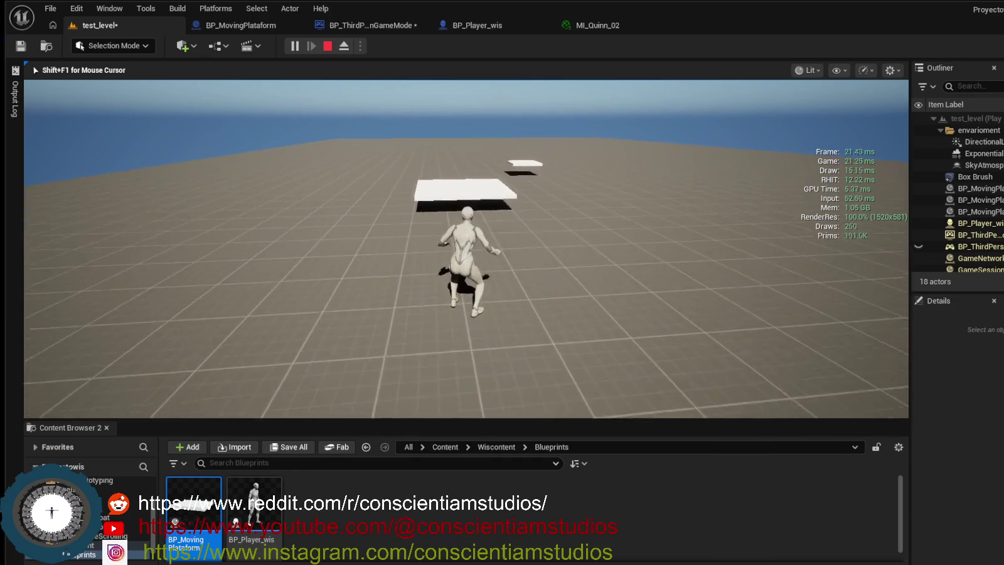
key(space)
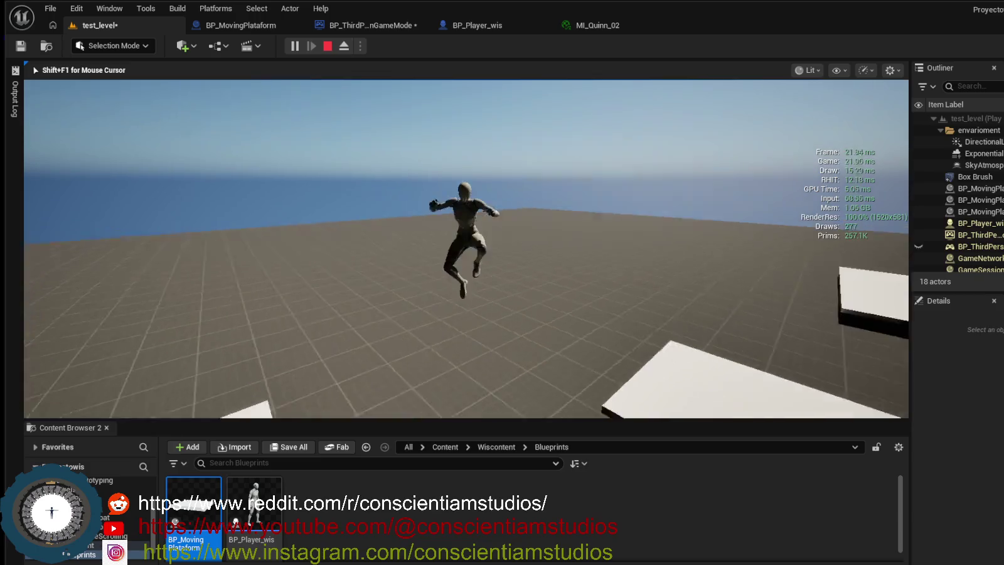
key(w)
key(space)
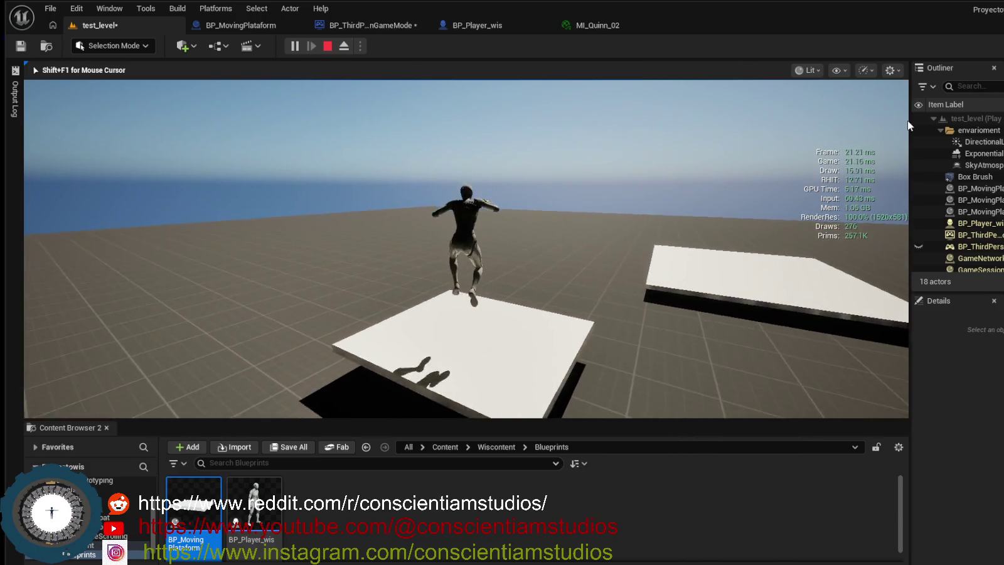
key(Escape)
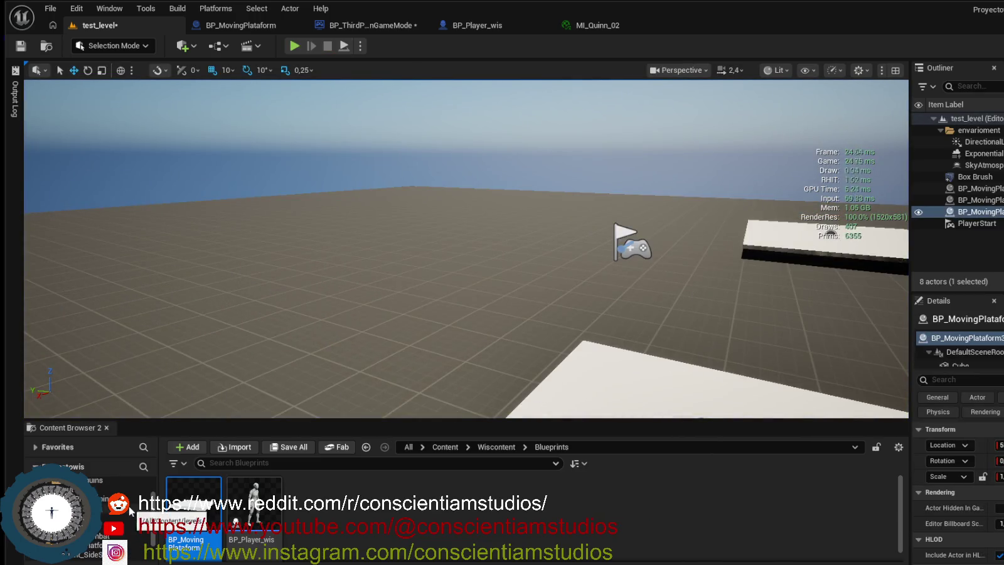
Browse the folder tree, peek into ThirdPerson Blueprints, and settle on the Wiscontent folder.
scroll(130, 511, down, 2)
scroll(129, 511, down, 3)
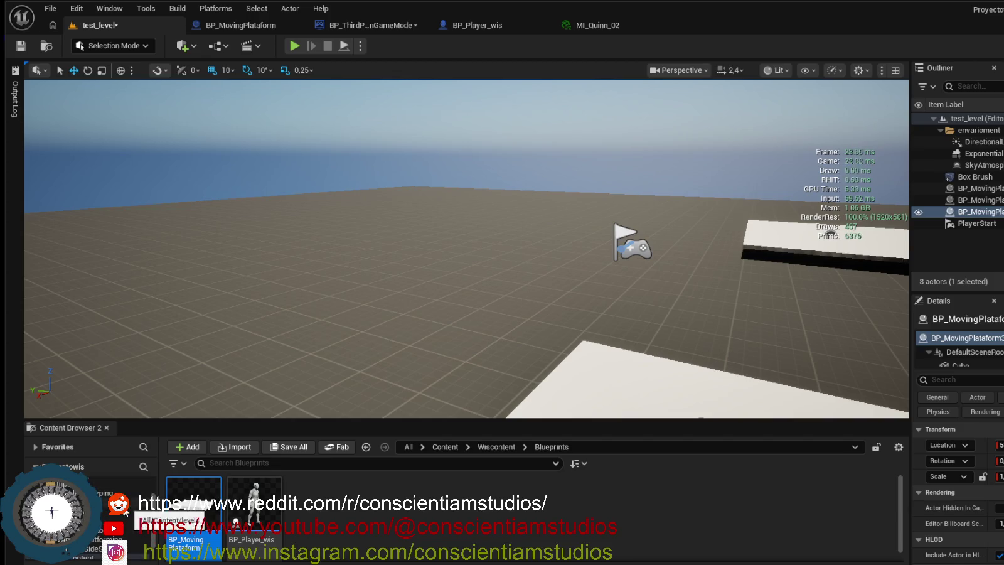
scroll(130, 511, up, 3)
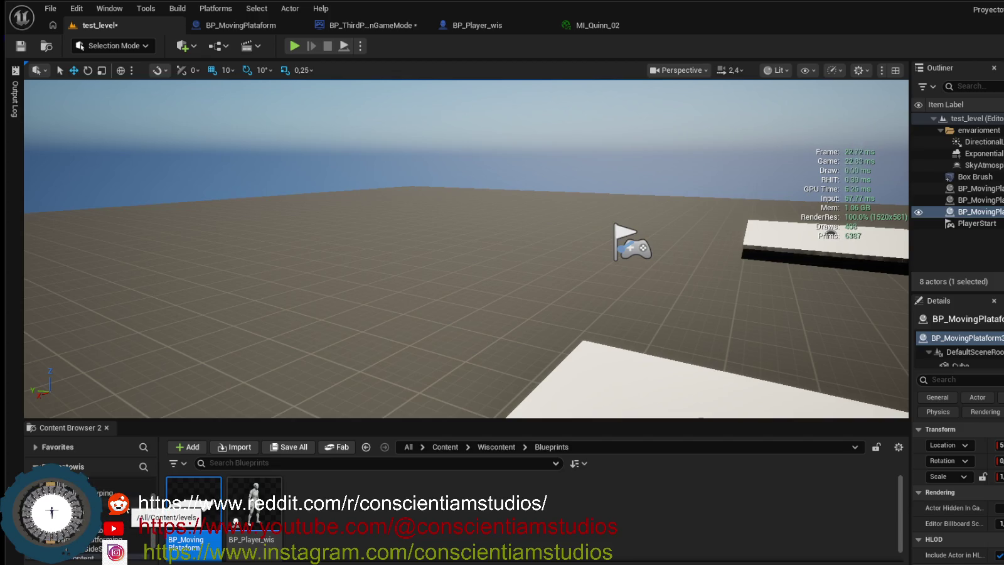
scroll(131, 511, down, 2)
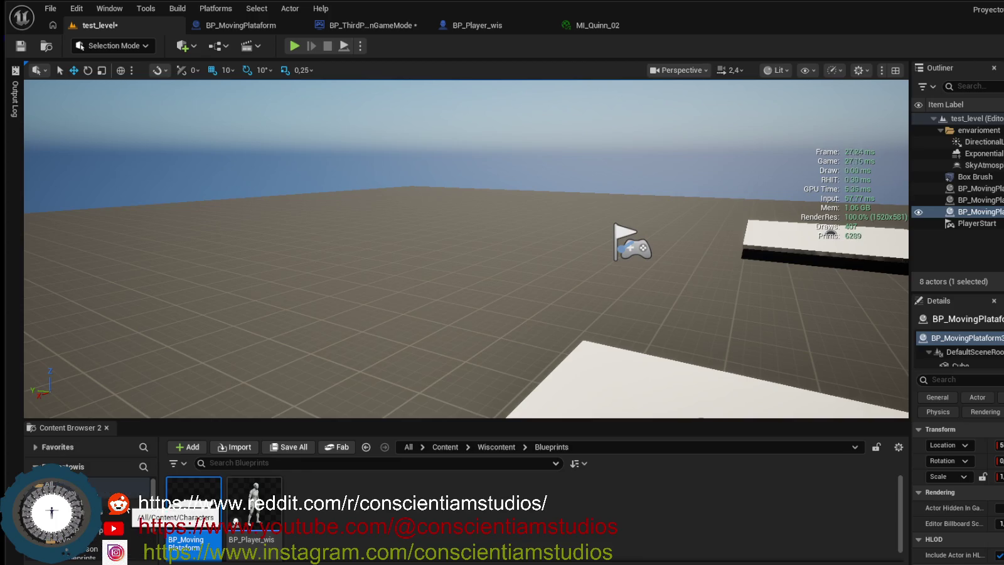
click(103, 540)
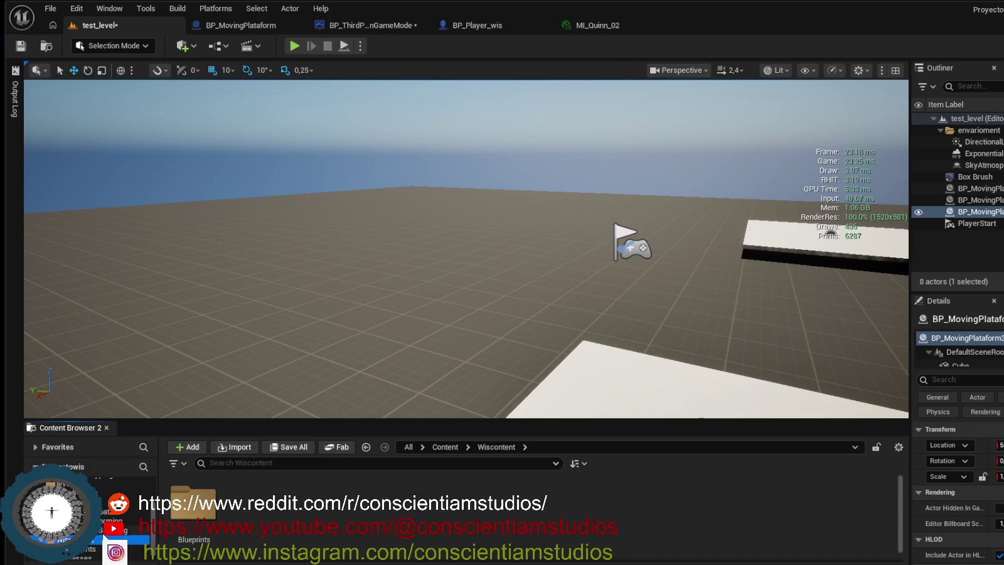
click(110, 535)
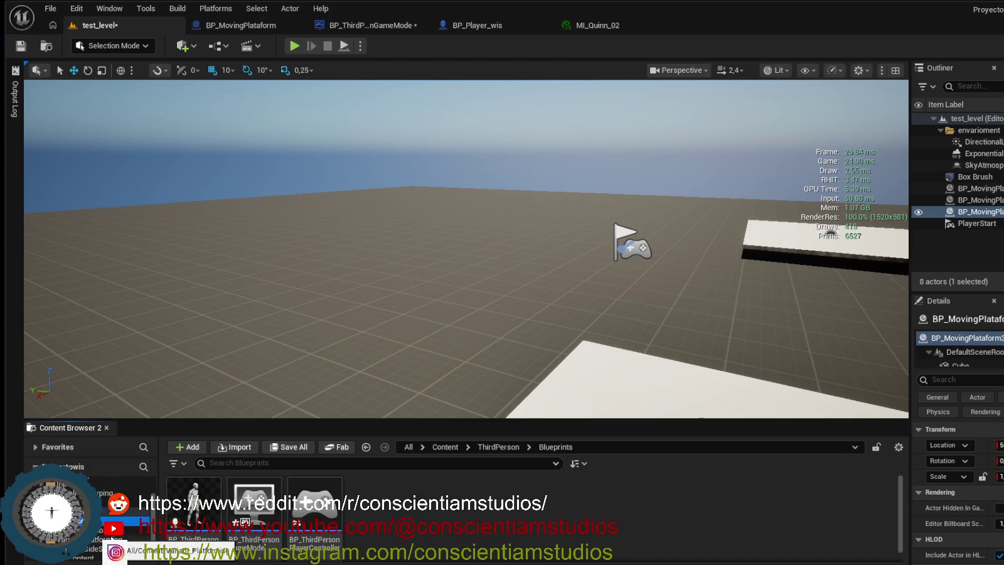
scroll(108, 537, down, 1)
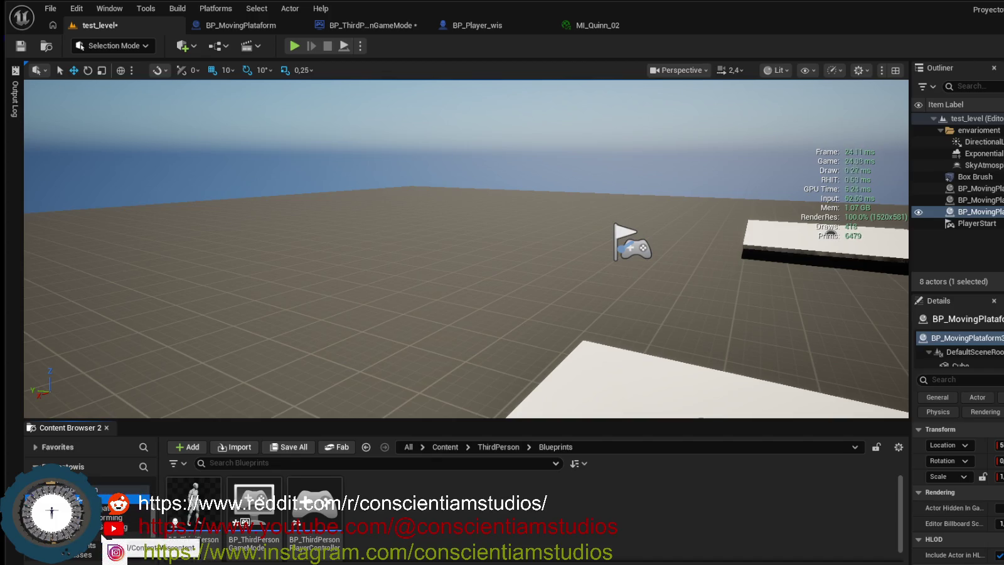
click(104, 537)
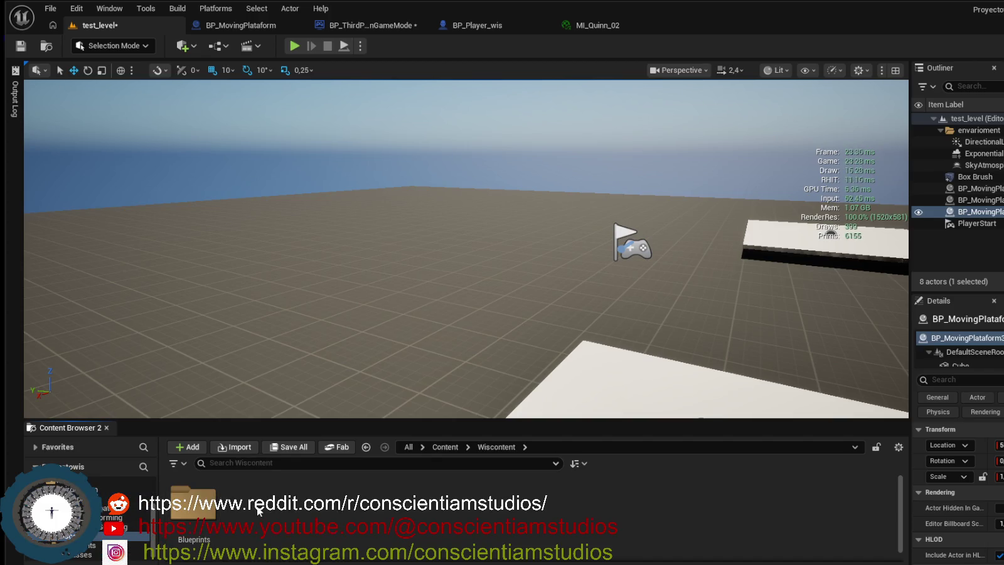
Create a Models folder inside Wiscontent and open it.
right_click(257, 511)
click(303, 127)
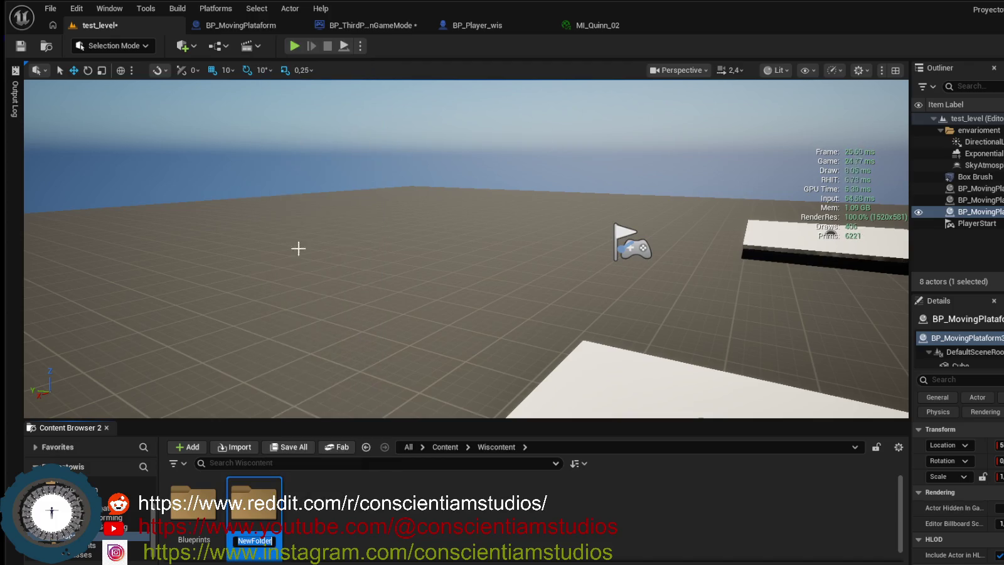
text(Models)
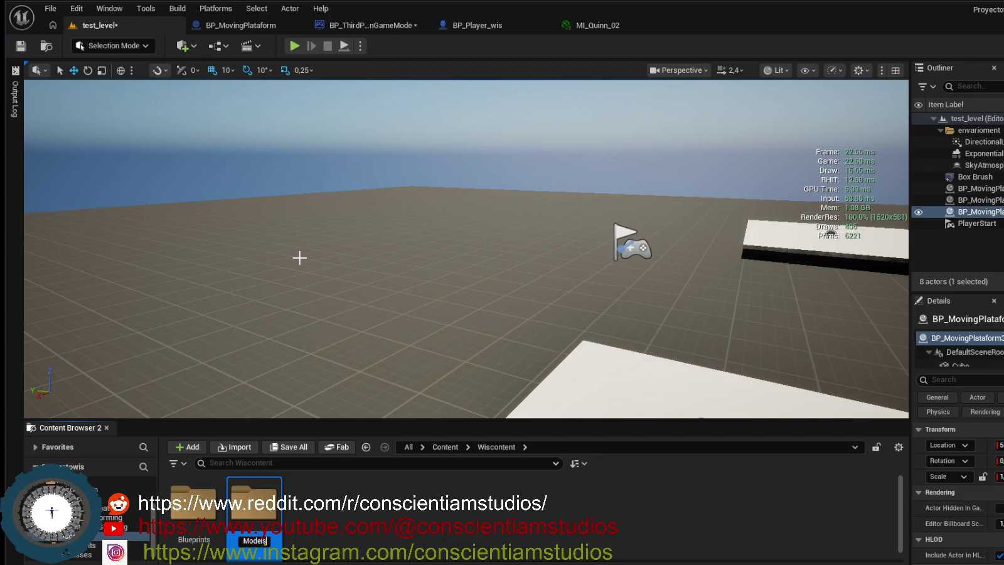
key(Return)
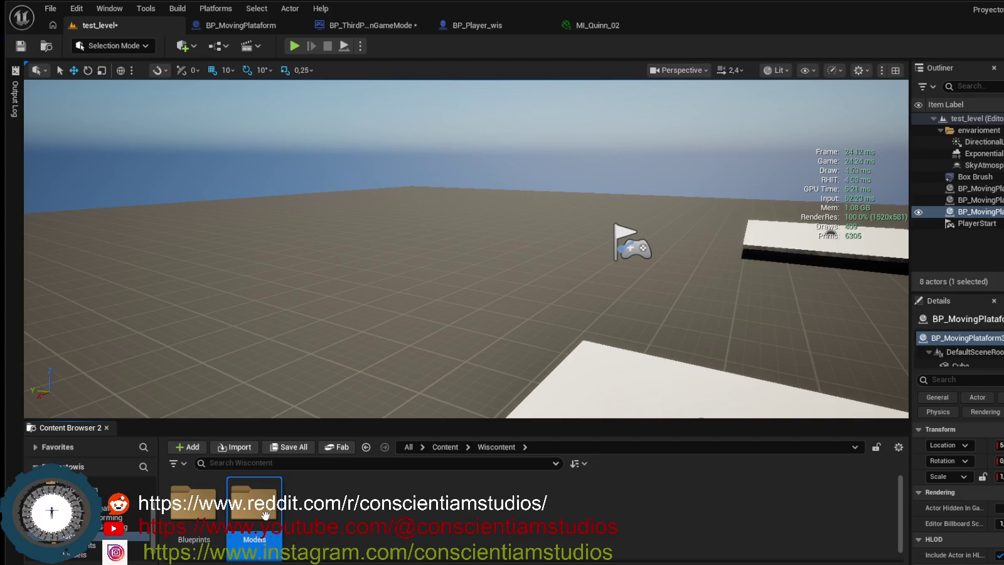
double_click(268, 521)
Create a building folder inside Models and open it.
right_click(268, 521)
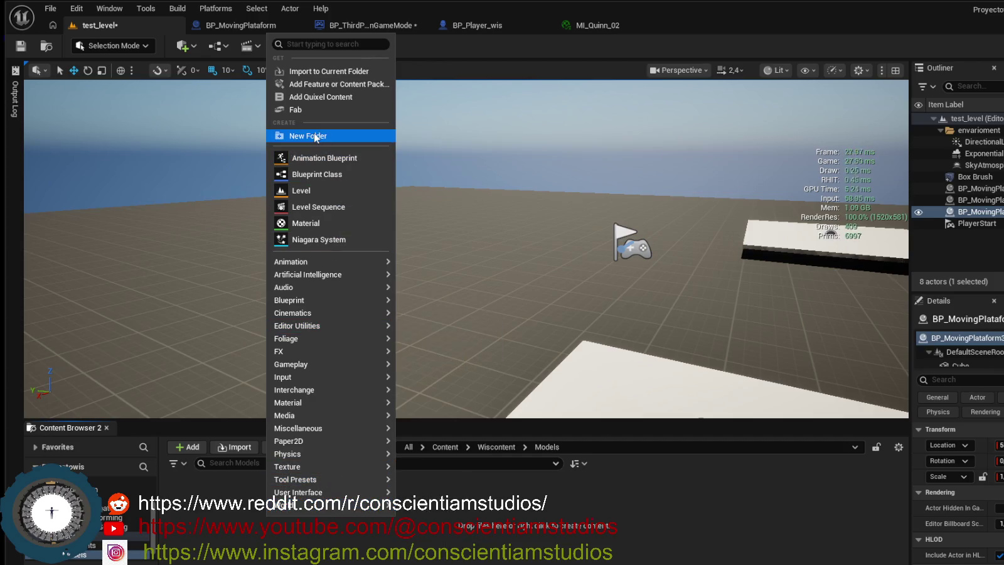
click(314, 132)
text(building)
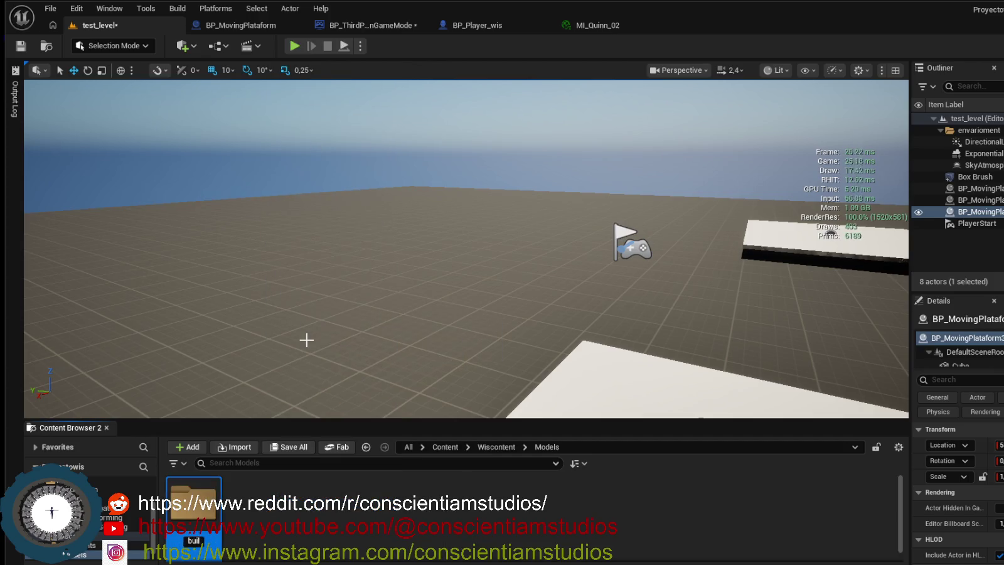
key(Return)
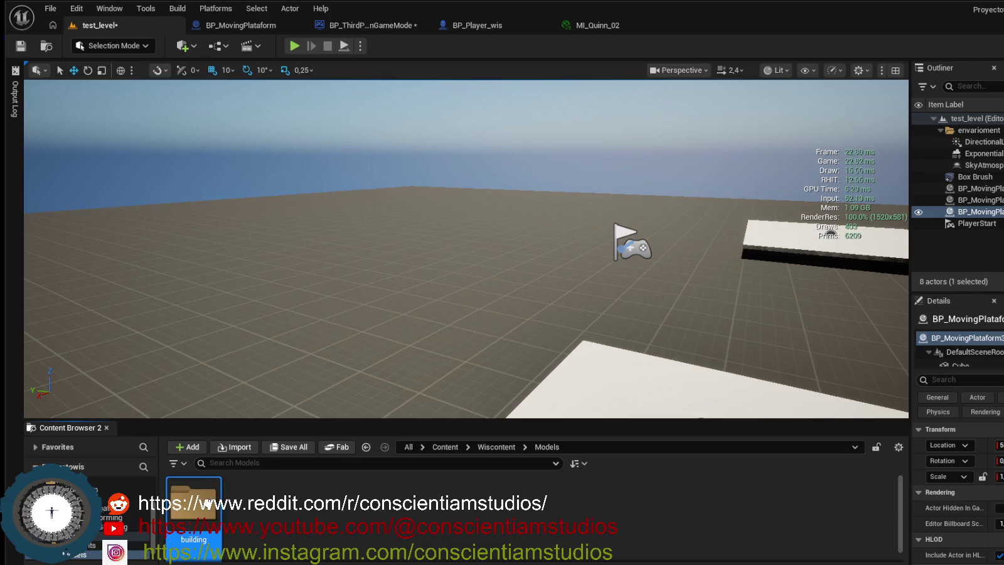
double_click(193, 505)
right_click(218, 510)
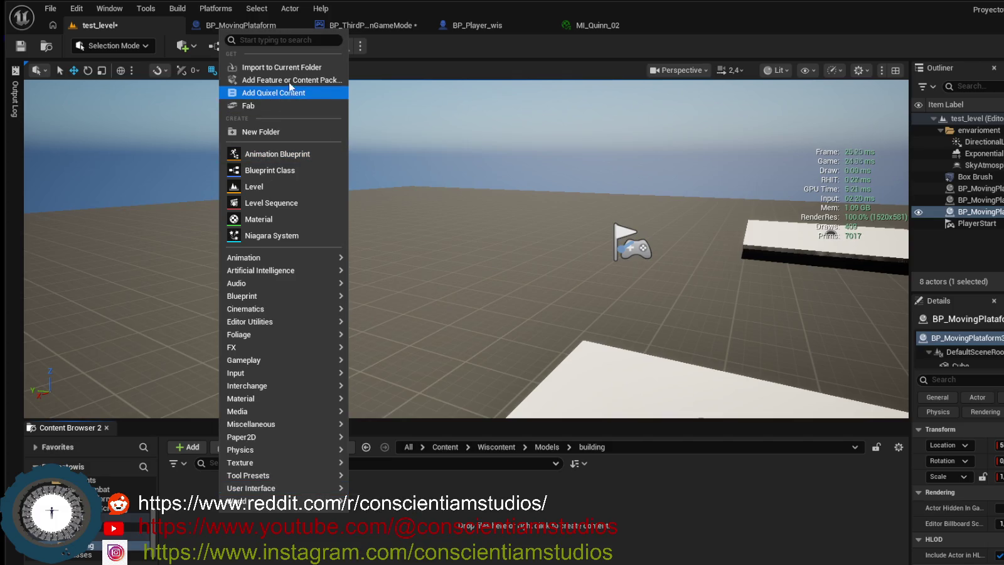
mouse_move(264, 487)
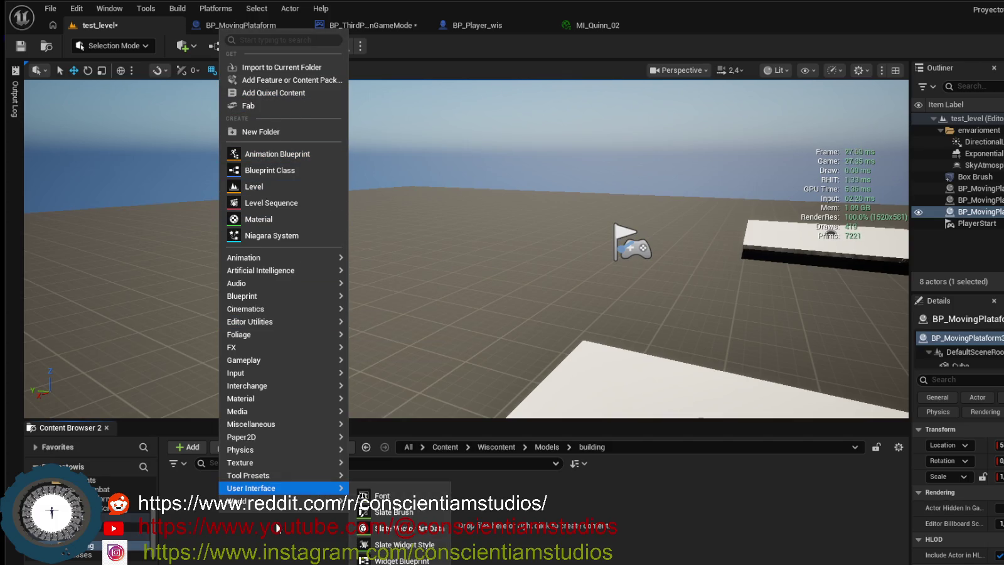
key(Escape)
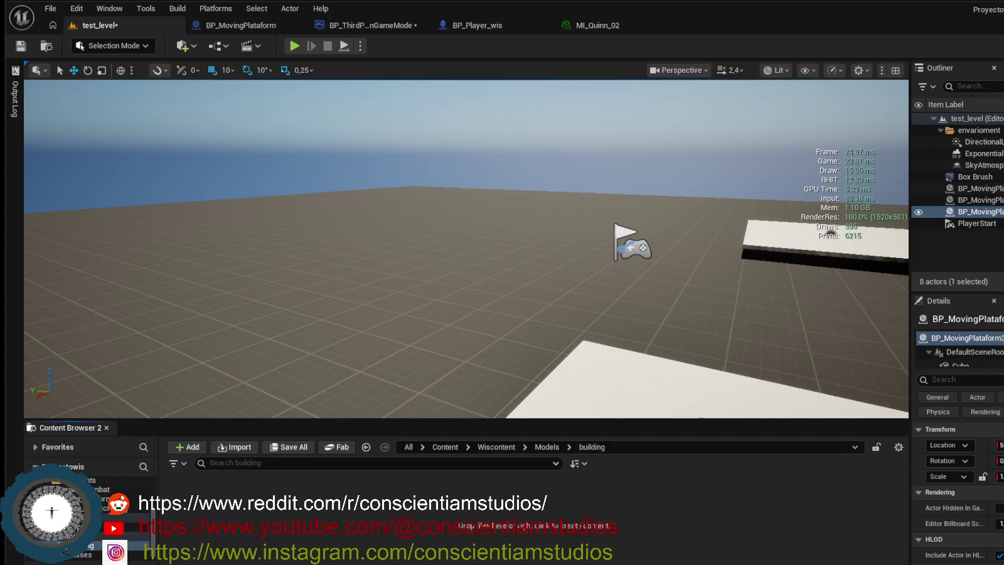
Hide the viewport performance statistics with Ctrl+R.
key(ctrl+r)
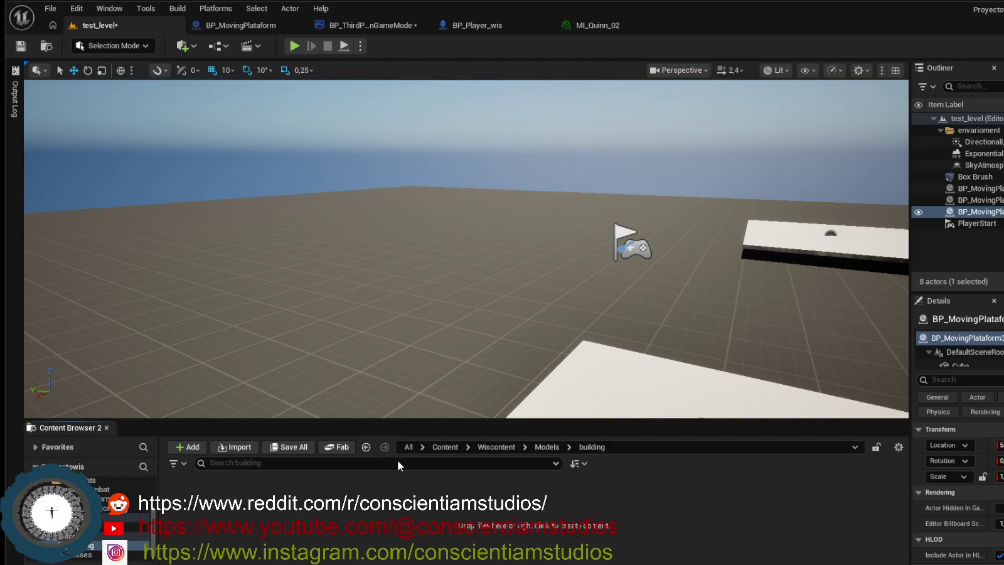
Import Modular_SciFi_wall_large.fbx into the building folder, then go back up to Models.
drag(328, 507, 328, 507)
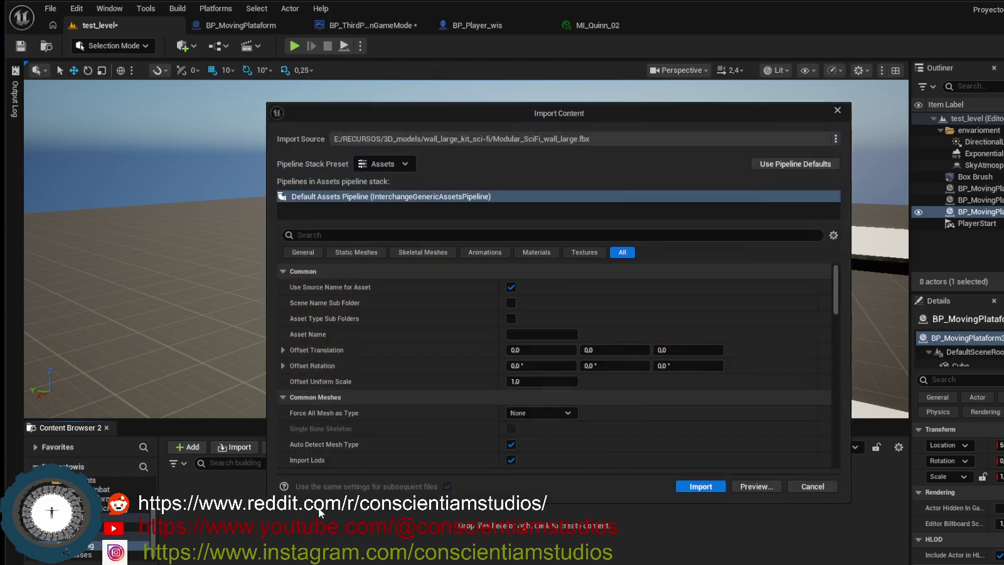
click(697, 485)
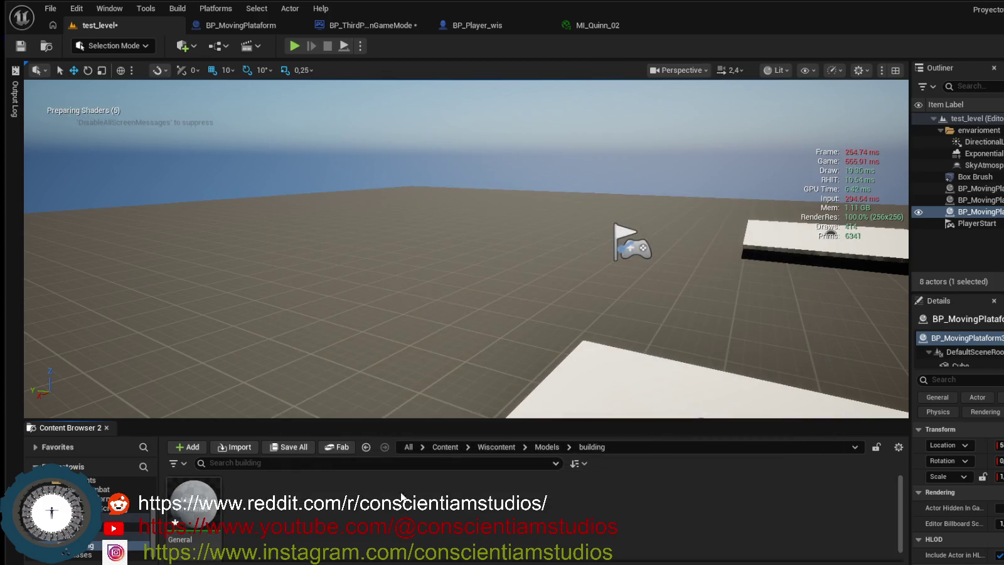
mouse_move(211, 511)
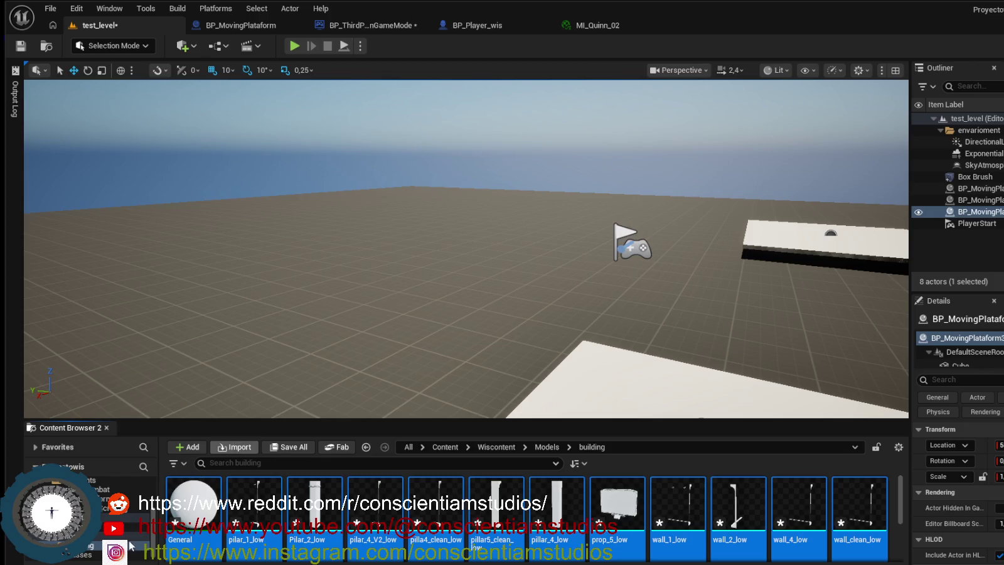
click(125, 535)
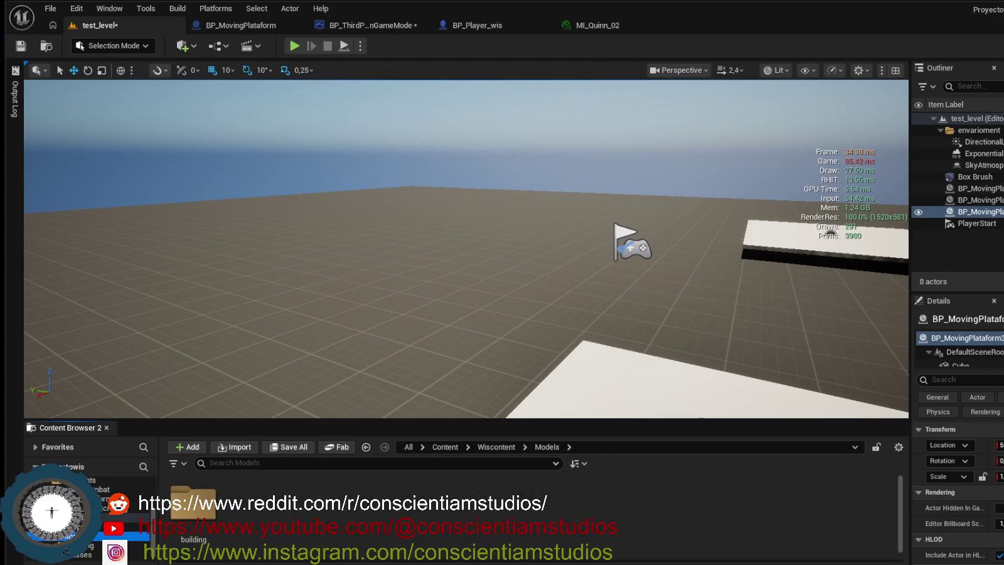
Create and open an Andamios_gigante_30m folder in Models, then bring in andamios_gigante_30m.fbx.
right_click(259, 507)
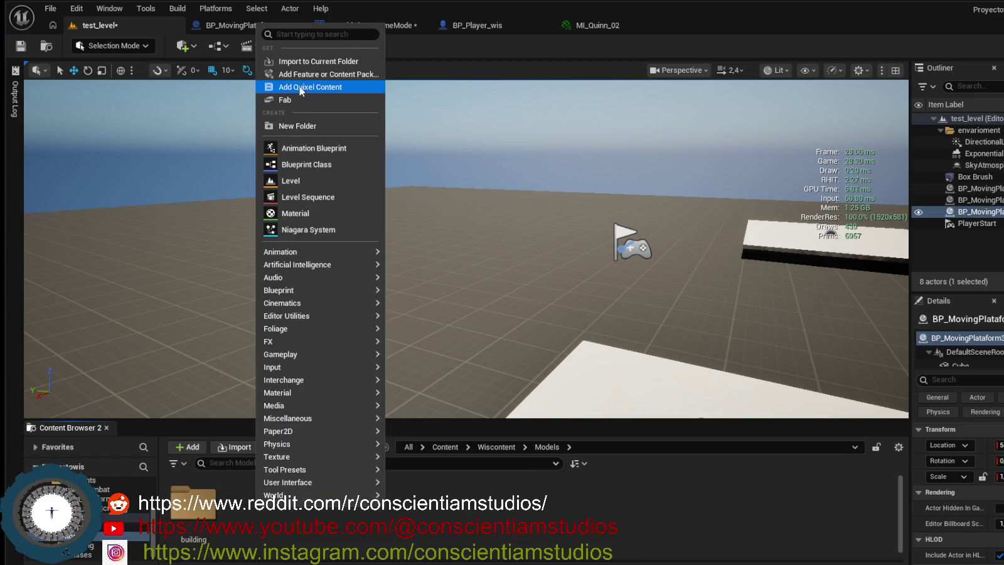
key(Escape)
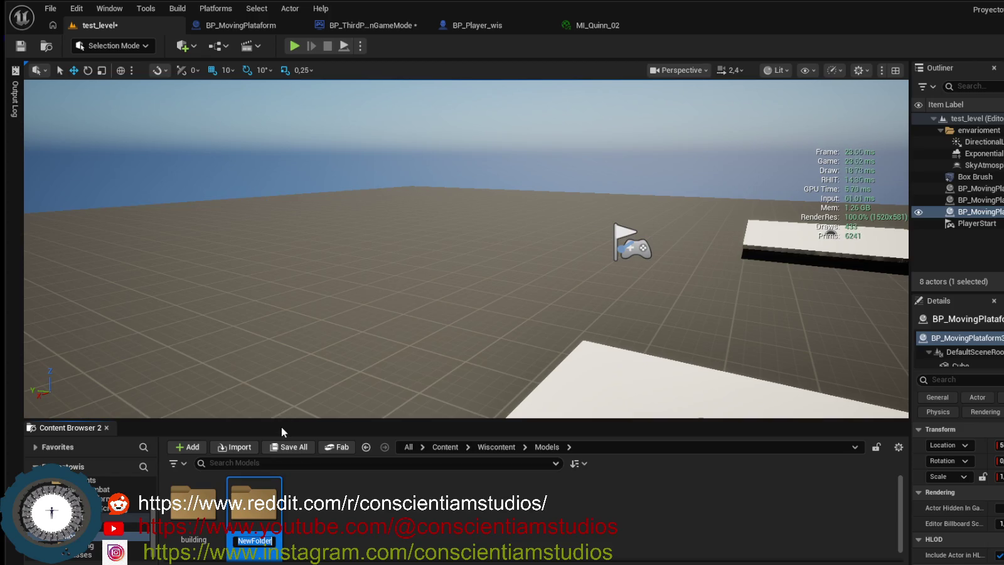
text(Andamios)
text(_gigante)
text(_30m)
key(Return)
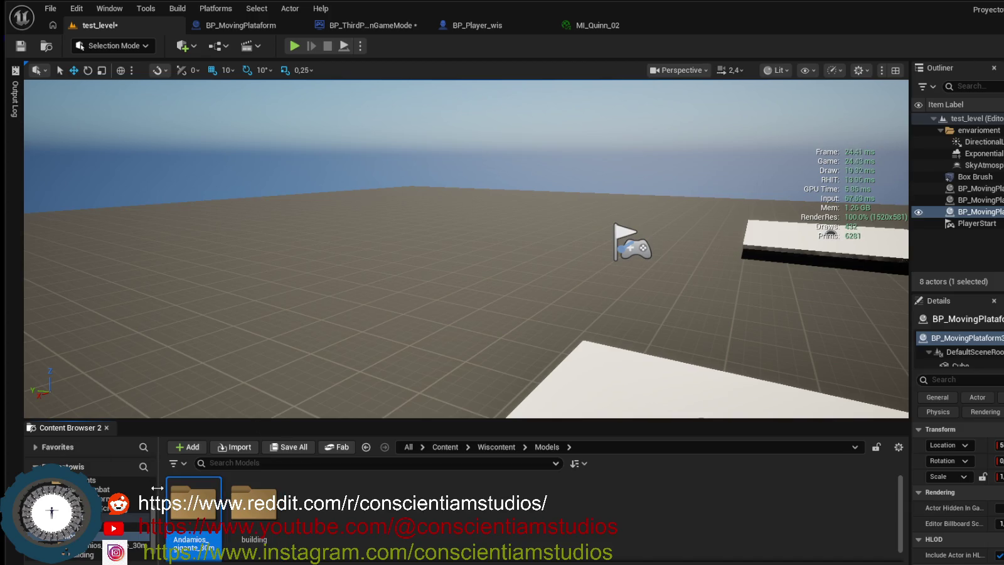
double_click(188, 505)
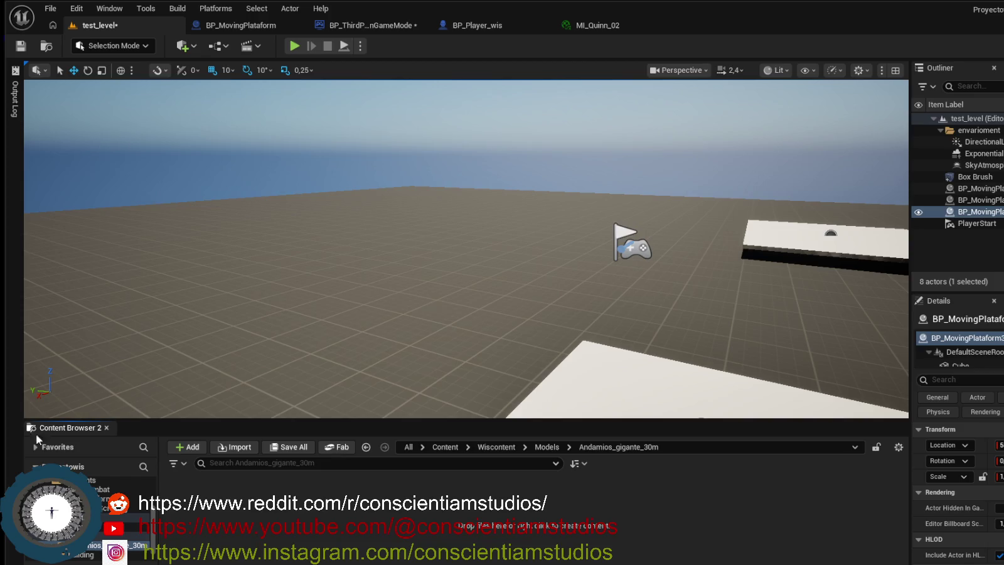
drag(307, 534, 306, 532)
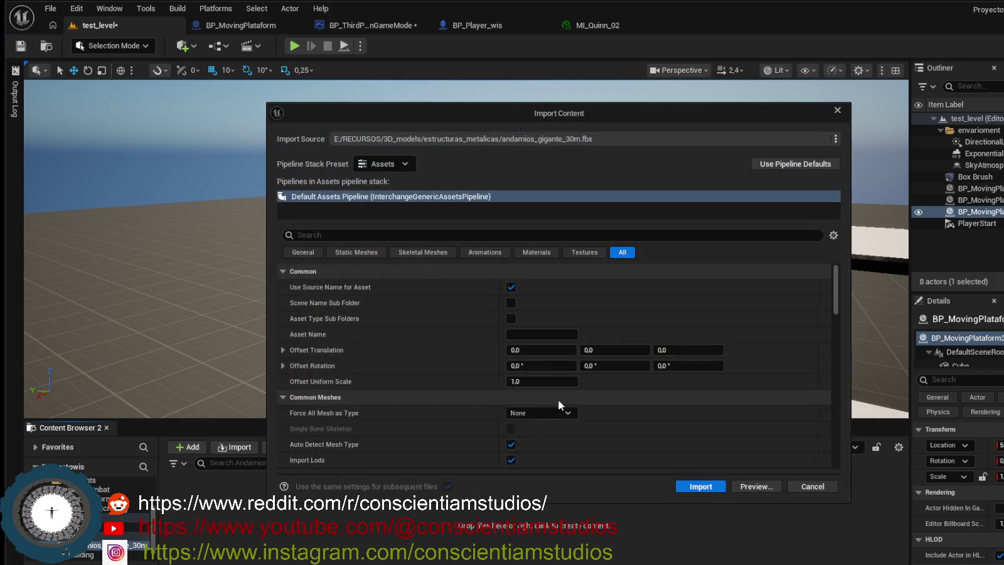
Import andamios_gigante_30m.fbx and select the resulting scaffold mesh asset.
click(700, 487)
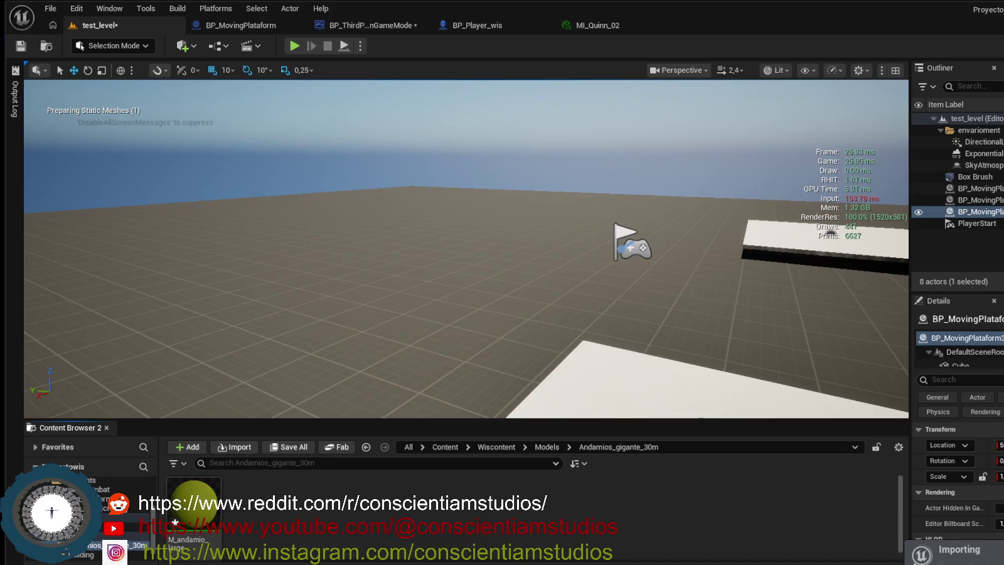
mouse_move(496, 564)
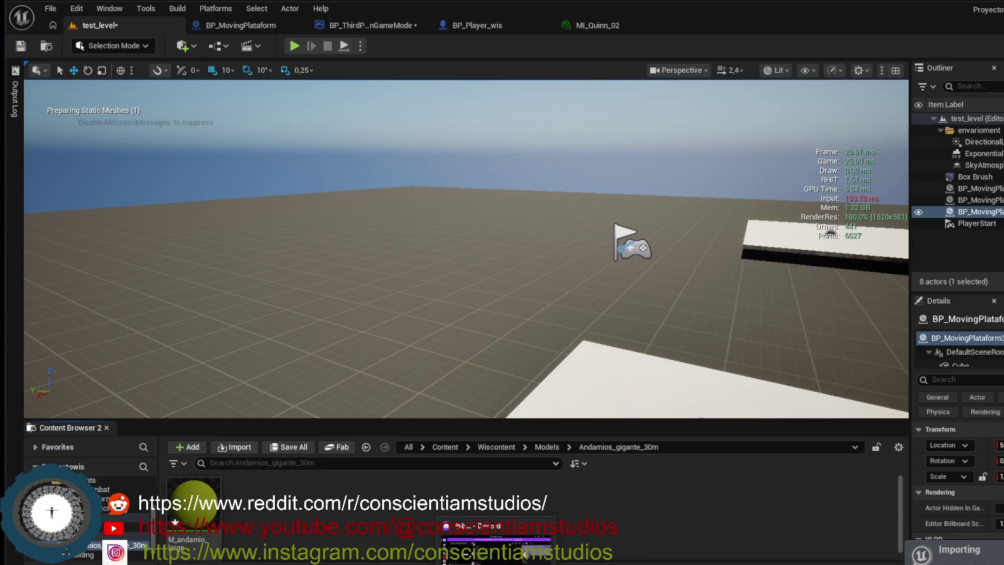
mouse_move(496, 540)
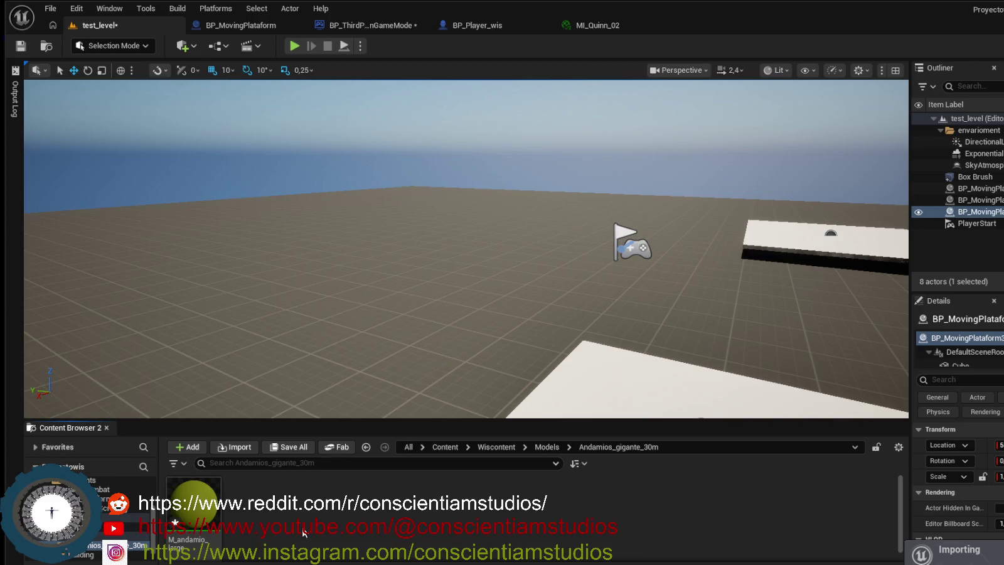
click(202, 508)
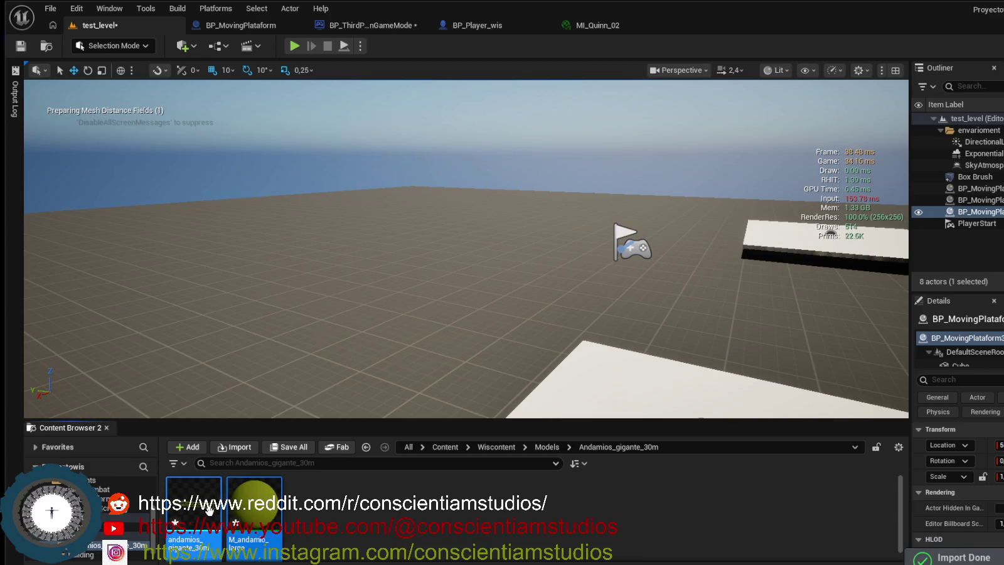
Place the andamios_gigante_30m mesh in test_level, then frame and orbit around it.
mouse_move(200, 507)
mouse_down()
mouse_move(330, 353)
mouse_move(477, 264)
mouse_move(679, 184)
mouse_move(670, 156)
mouse_move(641, 197)
mouse_up()
key(f)
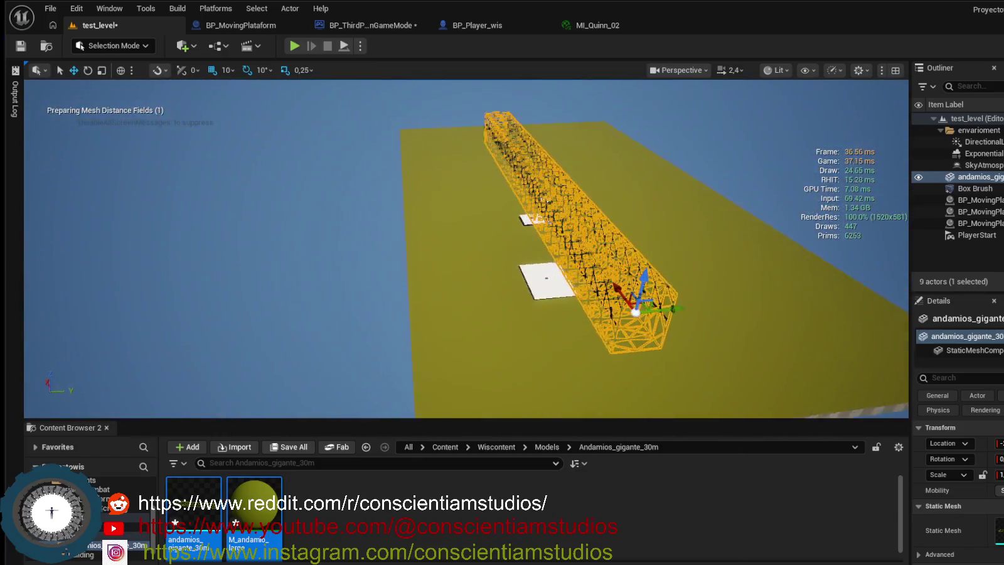
drag(747, 247, 563, 253)
Reduce the Box Brush floor's width, then drag the scaffold beyond the floor's far corner.
click(552, 244)
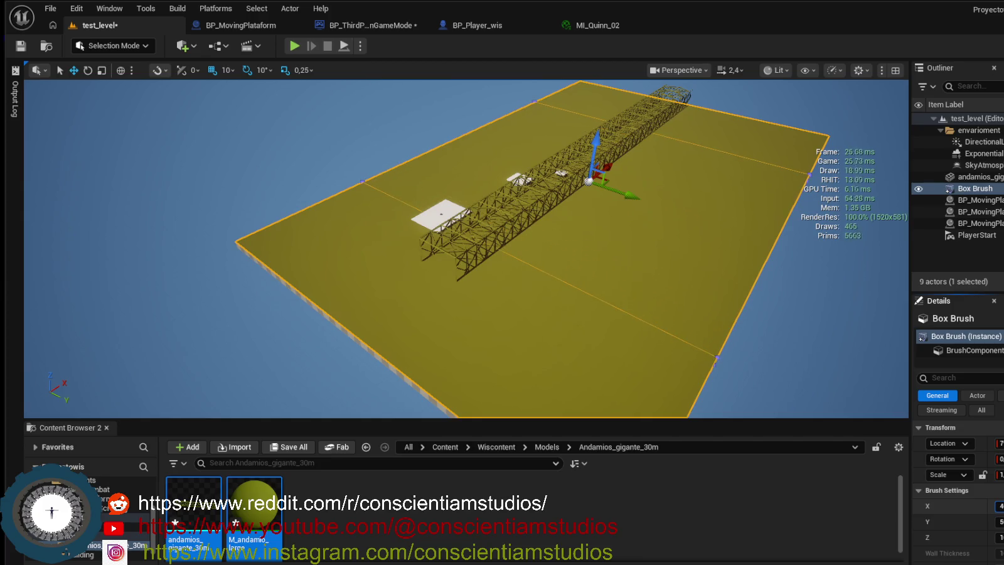
key(Return)
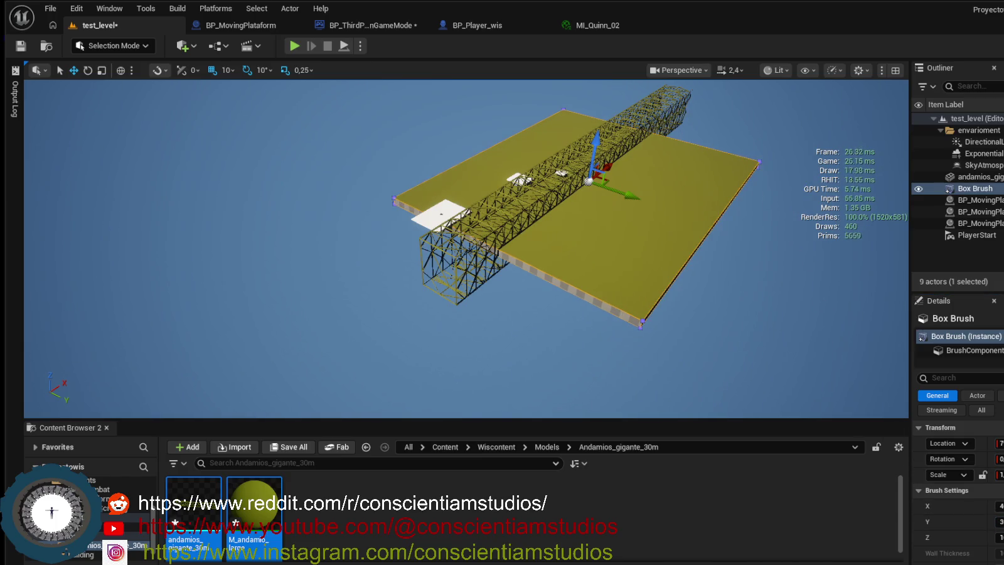
click(661, 115)
mouse_move(468, 252)
mouse_down()
mouse_move(714, 127)
mouse_move(562, 210)
mouse_up()
Focus the view on the small white platform, then reselect the floor brush.
click(647, 213)
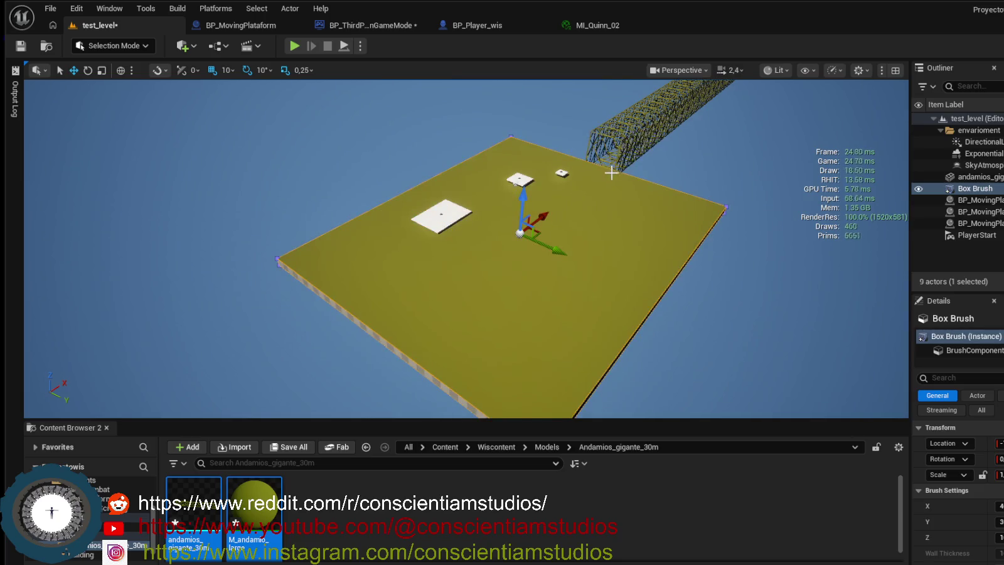
click(564, 175)
key(f)
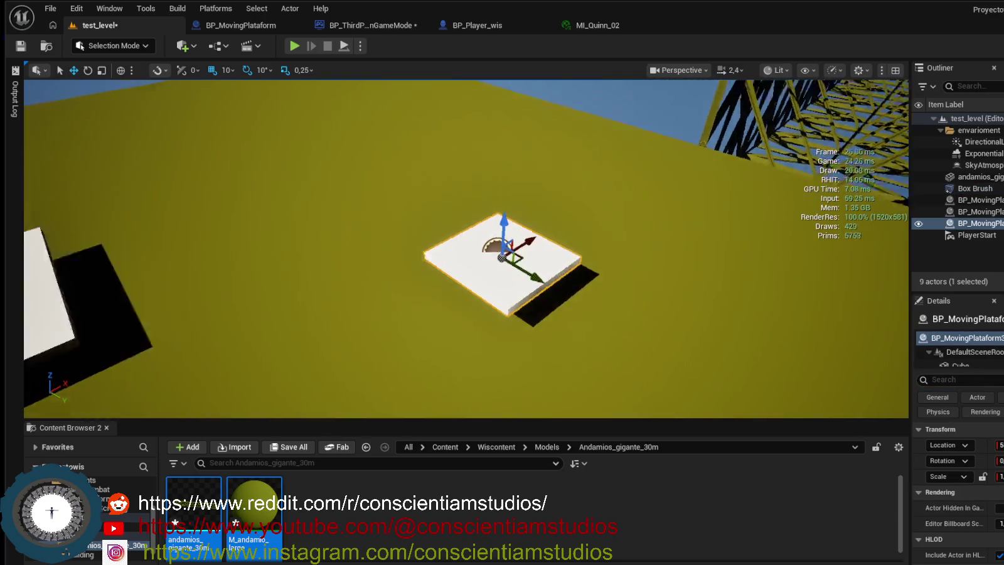
key(Escape)
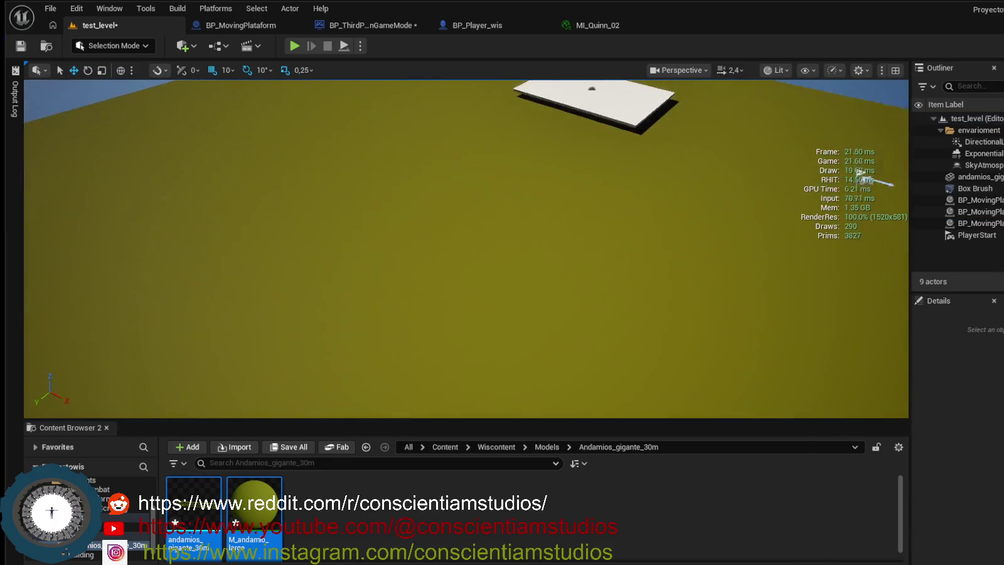
click(534, 268)
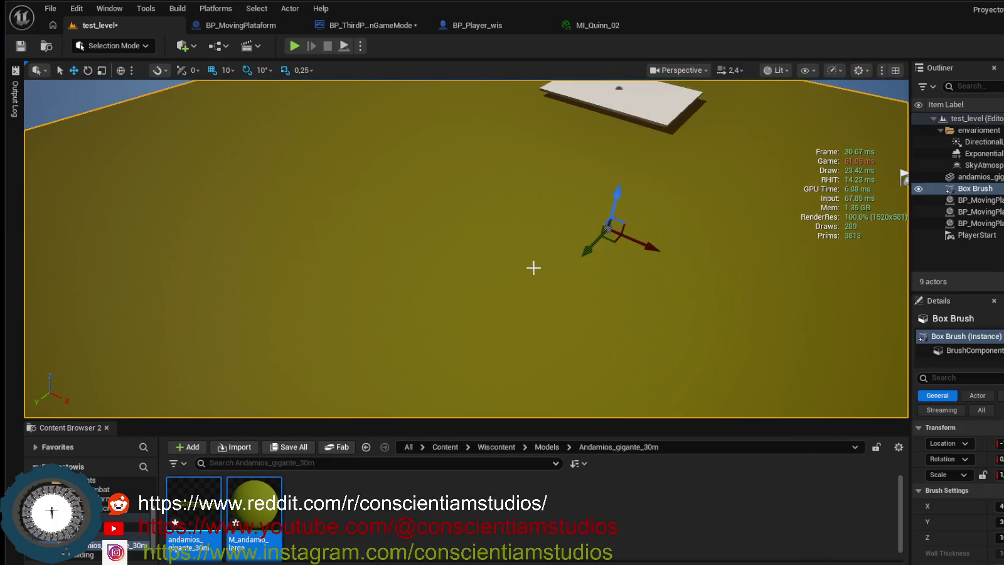
click(467, 515)
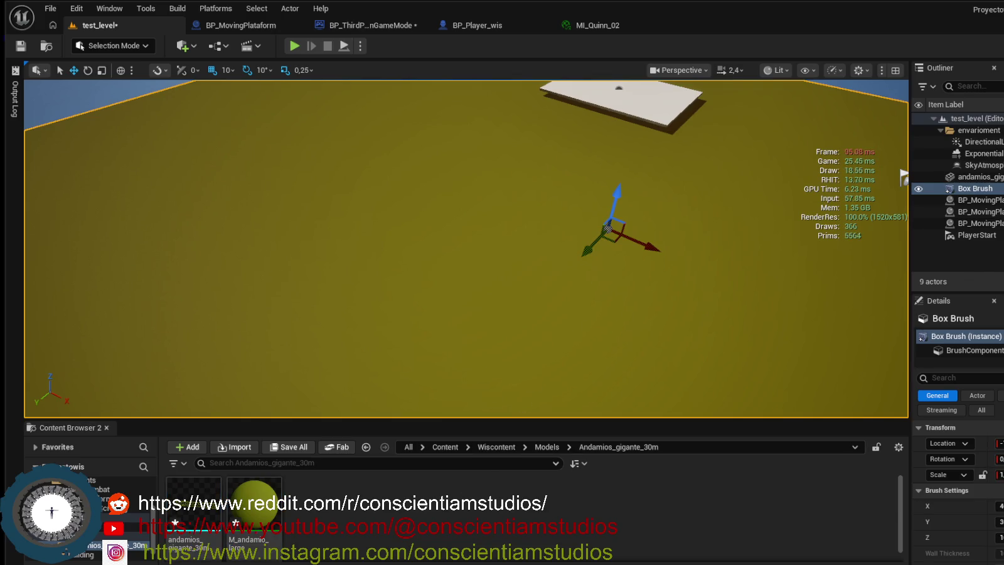
scroll(957, 489, down, 3)
click(966, 350)
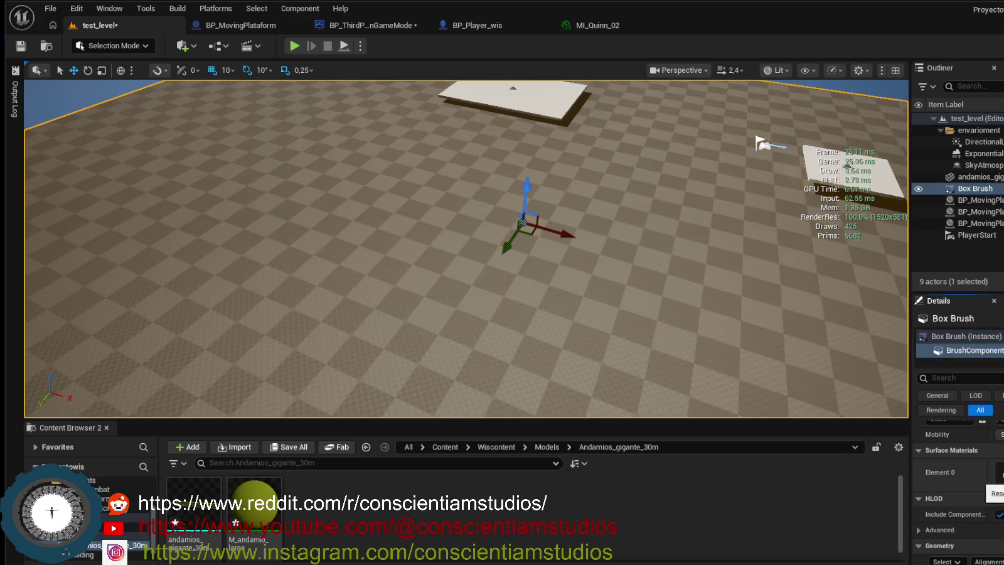
mouse_move(682, 311)
mouse_down()
mouse_move(681, 352)
mouse_move(665, 389)
mouse_up()
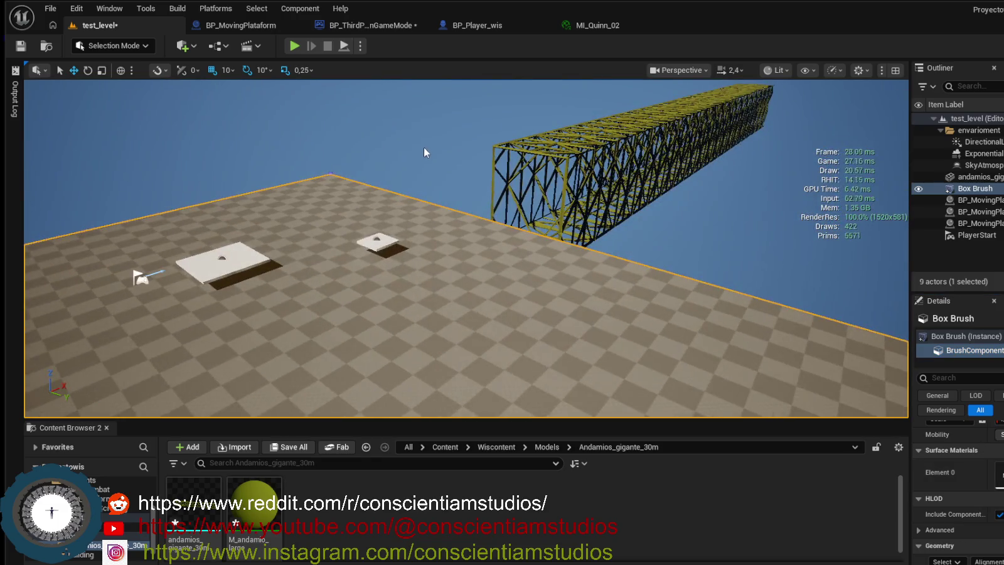
click(423, 157)
mouse_move(431, 157)
mouse_down()
mouse_move(459, 121)
mouse_move(457, 189)
mouse_move(414, 181)
mouse_up()
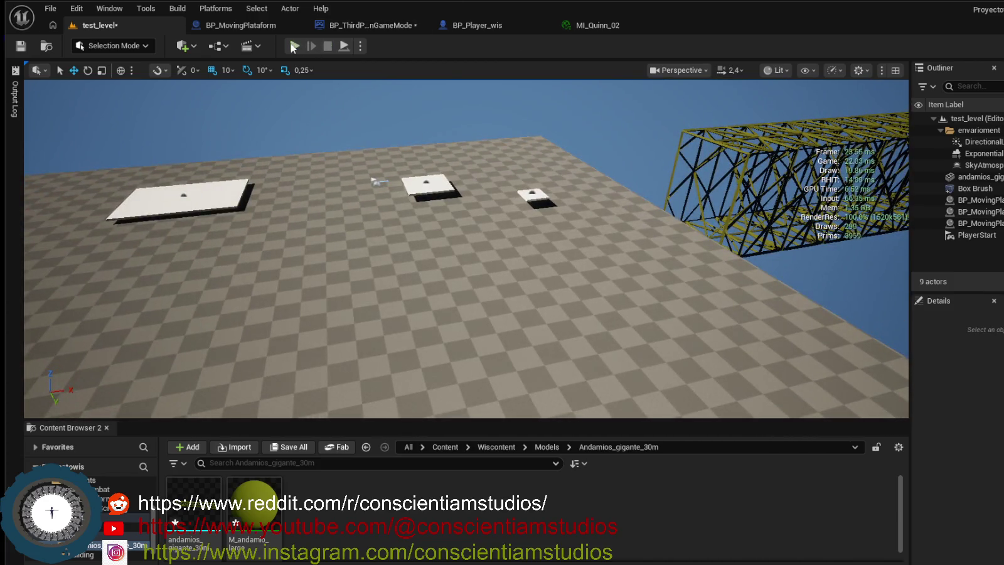
Playtest the level, running the character toward the scaffolding and looking around, then stop.
click(294, 46)
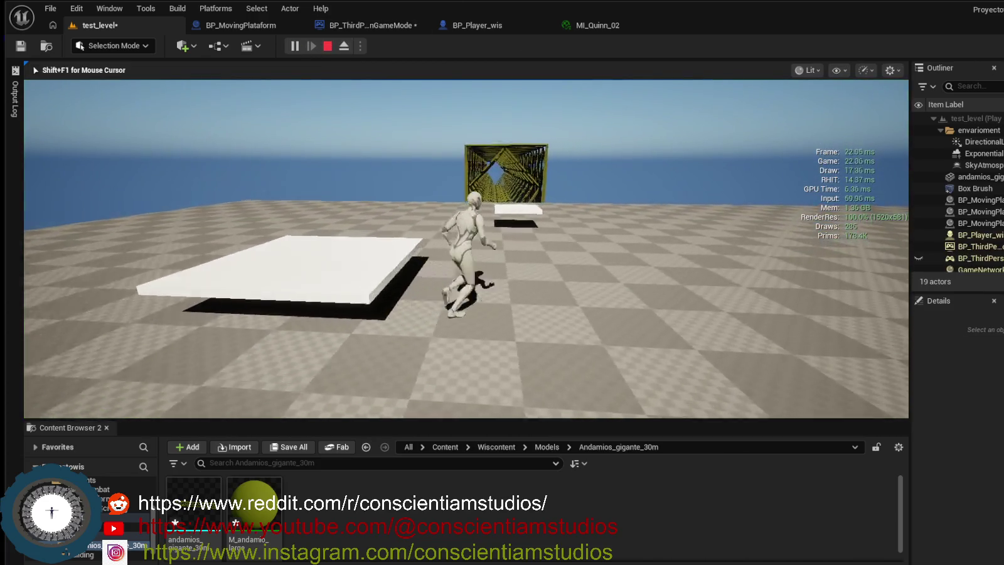
key(w)
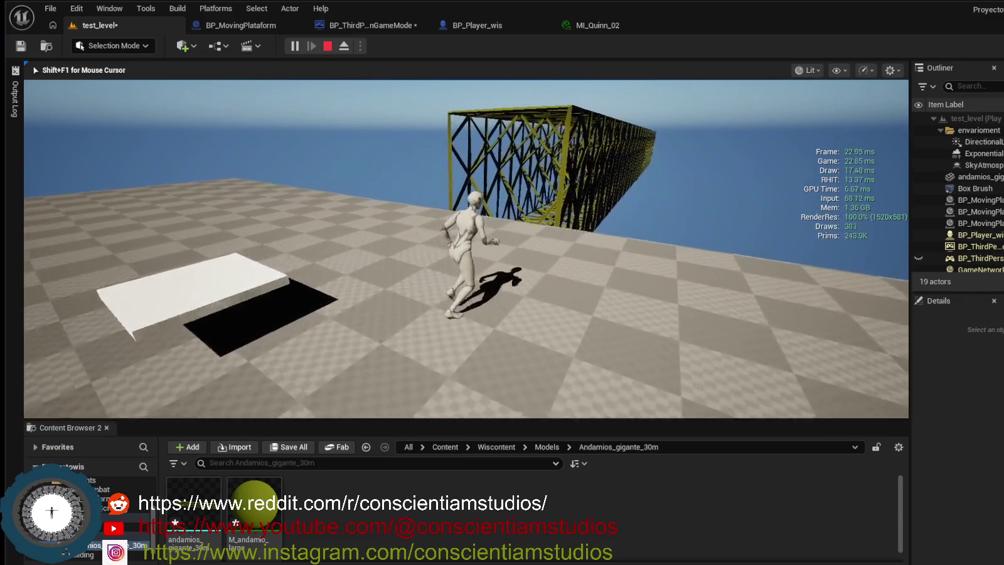
key(a)
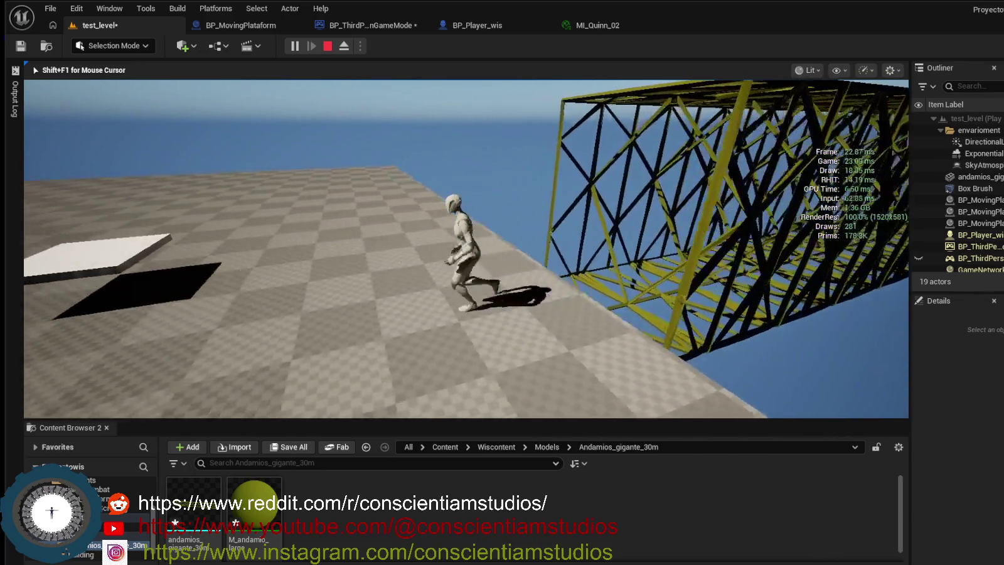
key(Escape)
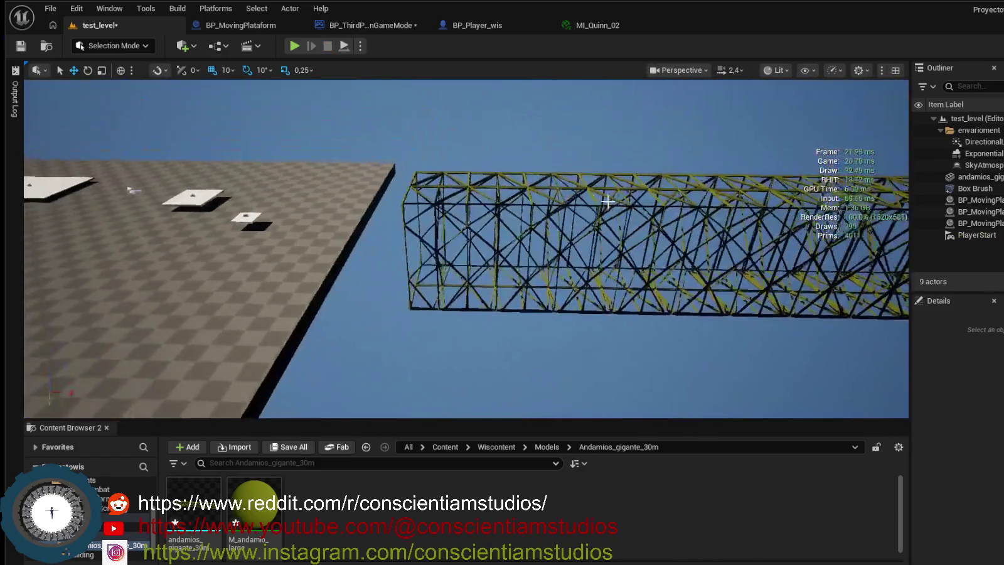
Slide the scaffolding tower sideways and lower it onto the floor, then start a play test.
click(502, 250)
mouse_move(472, 239)
mouse_down()
mouse_move(393, 248)
mouse_move(441, 260)
mouse_move(376, 254)
mouse_move(403, 265)
mouse_up()
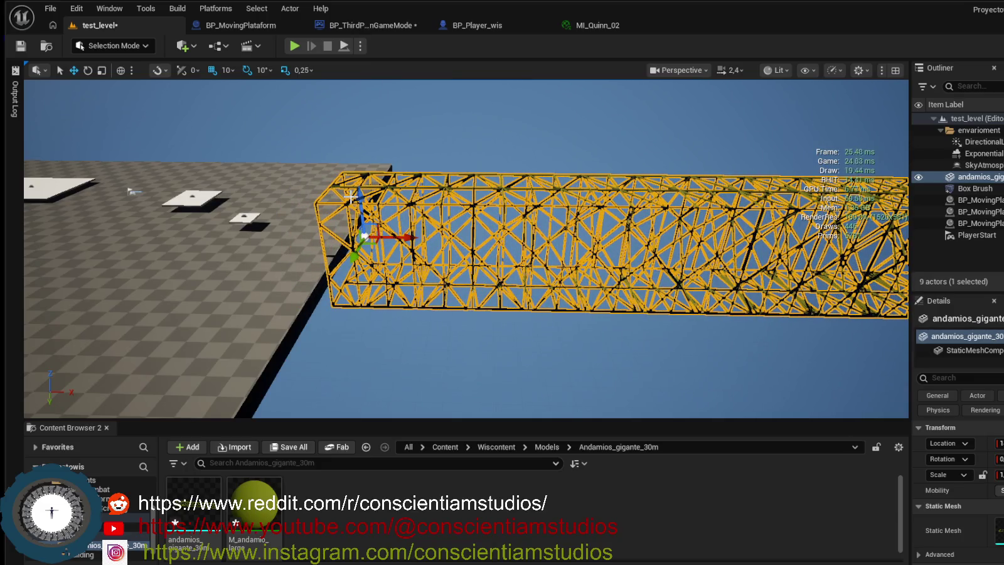
mouse_move(357, 196)
mouse_down()
mouse_move(371, 250)
mouse_move(317, 292)
mouse_up()
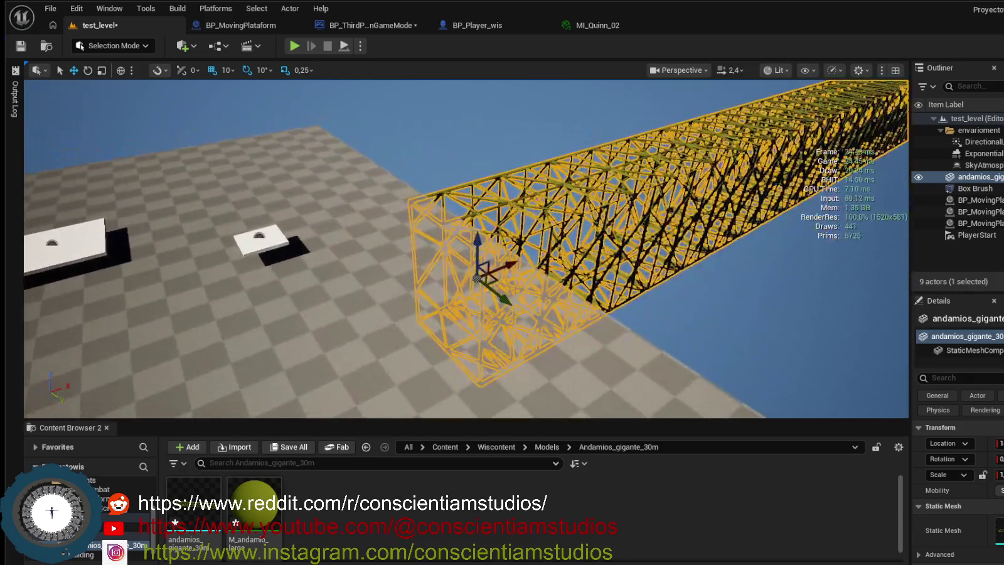
drag(471, 271, 461, 226)
click(471, 271)
mouse_move(443, 317)
mouse_down()
mouse_move(460, 318)
mouse_move(441, 309)
mouse_move(408, 251)
mouse_move(350, 108)
mouse_up()
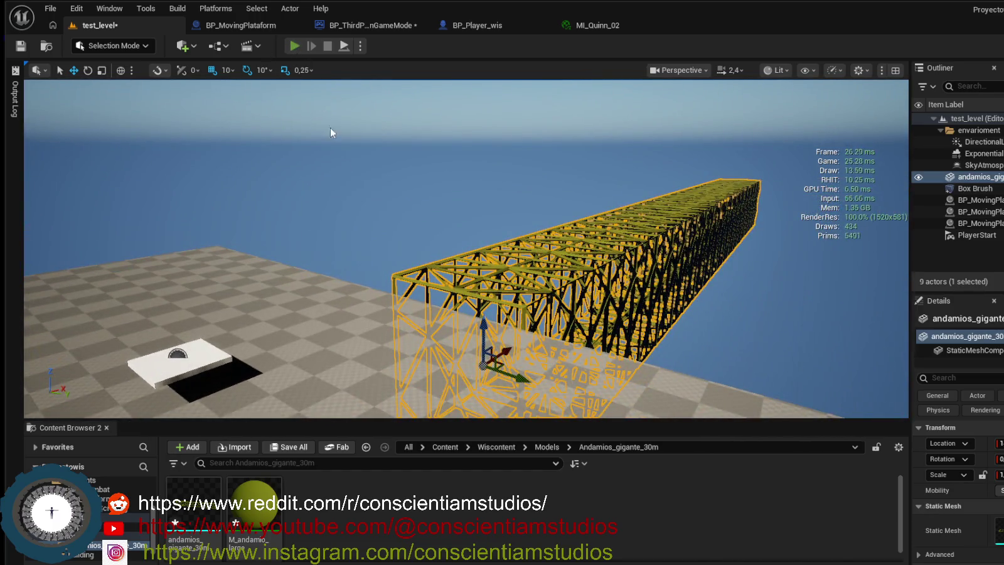
click(294, 46)
key(w)
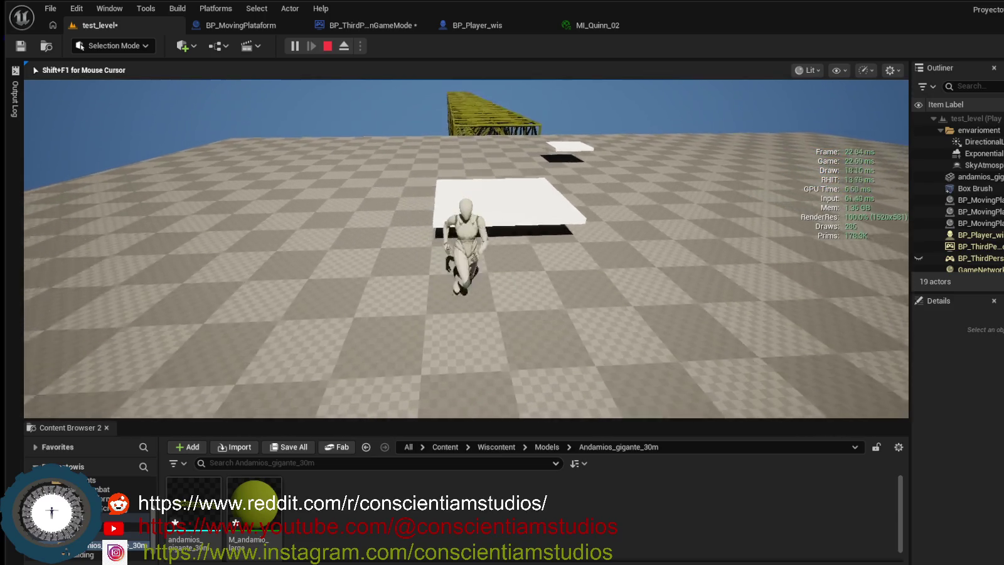
key(w)
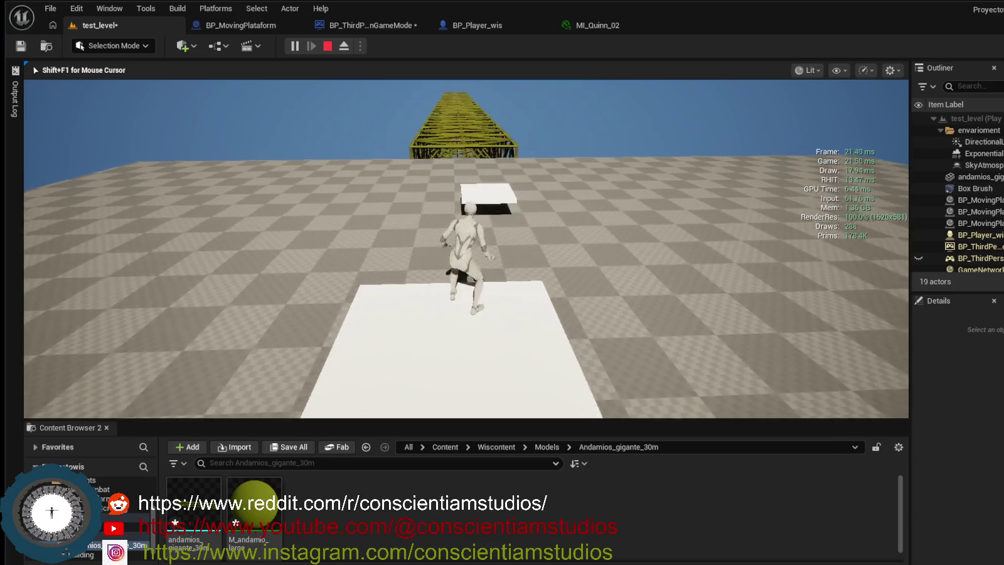
key(w)
key(w)
key(space)
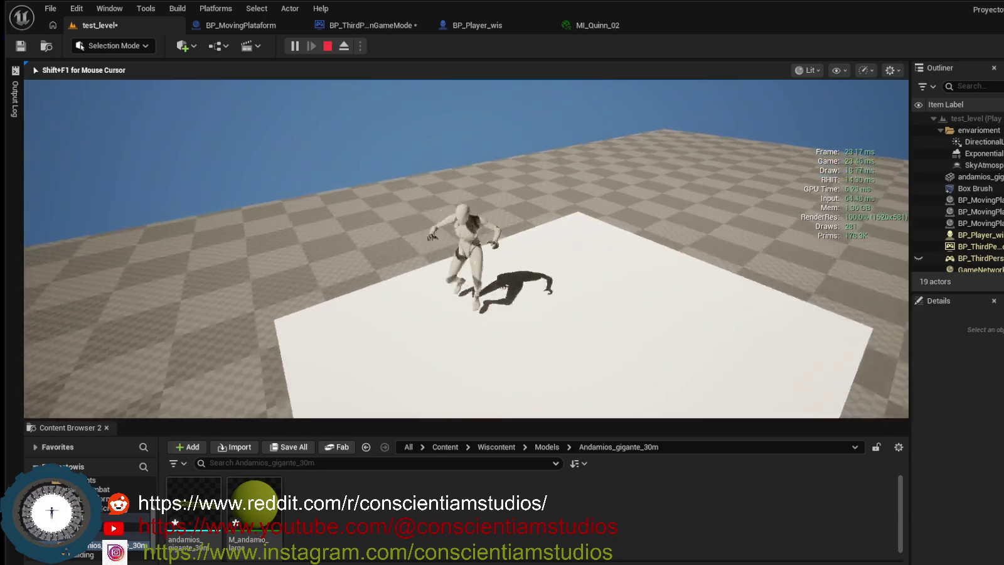
key(w)
key(w)
key(w)
key(space)
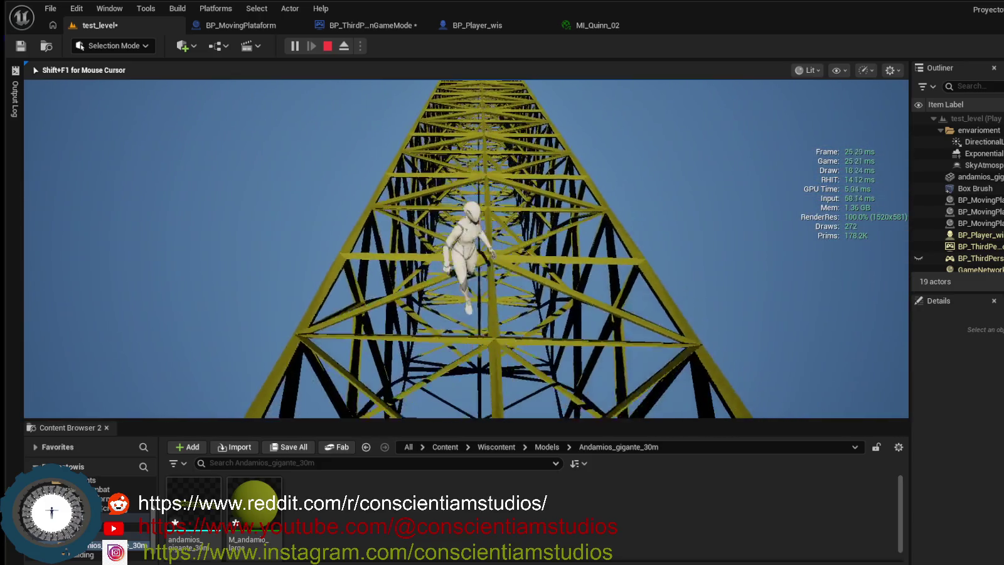
key(w)
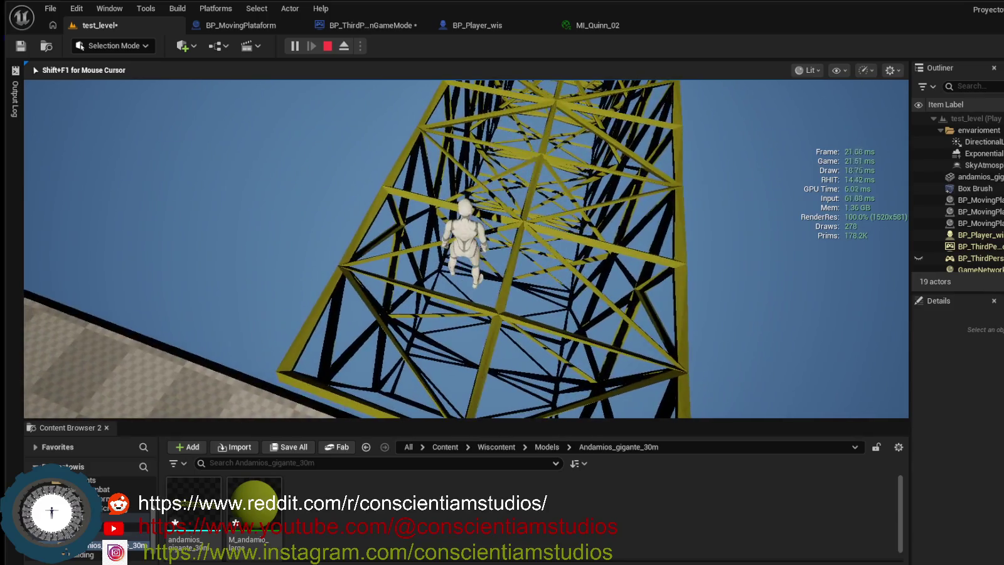
key(w)
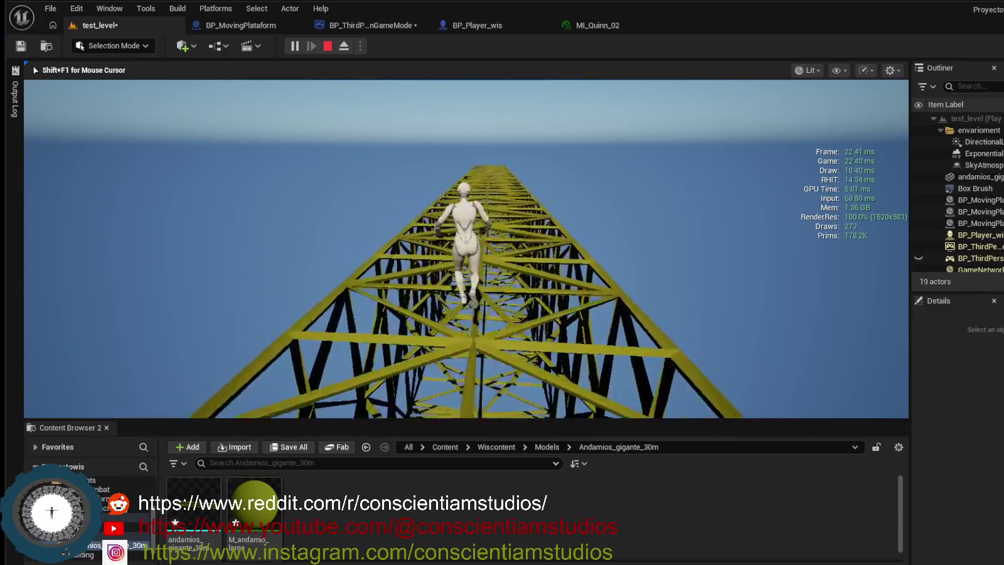
key(w)
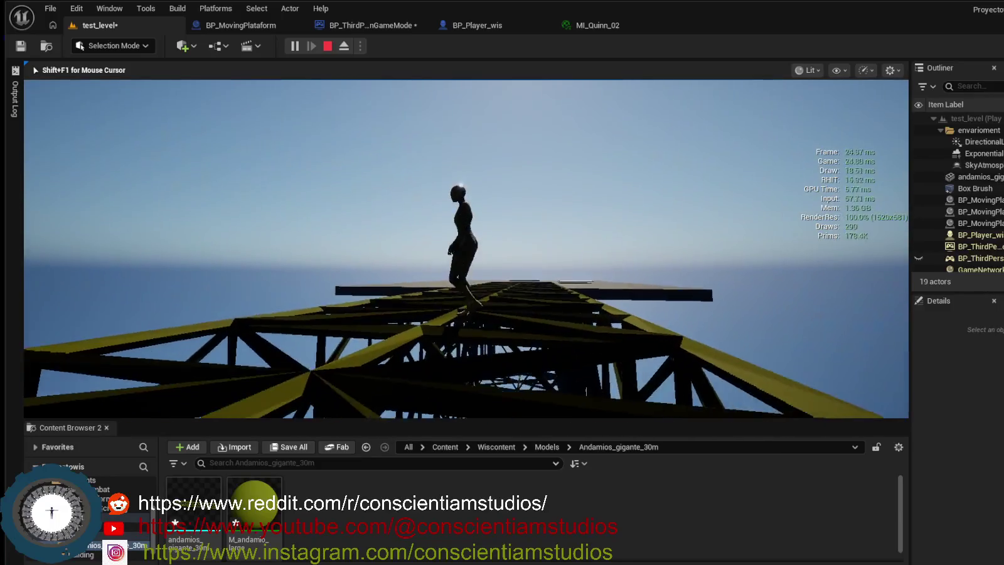
key(w)
key(w)
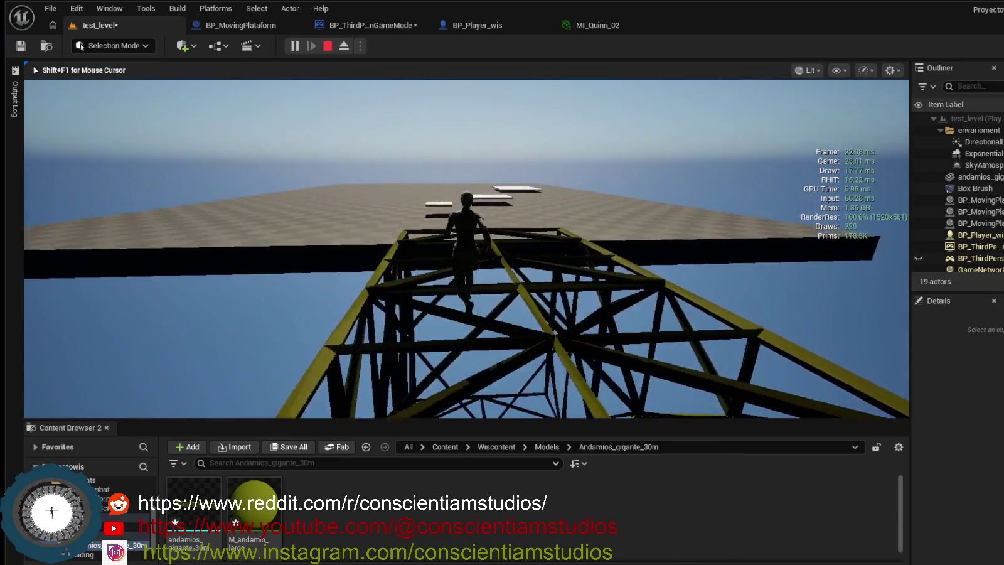
key(w)
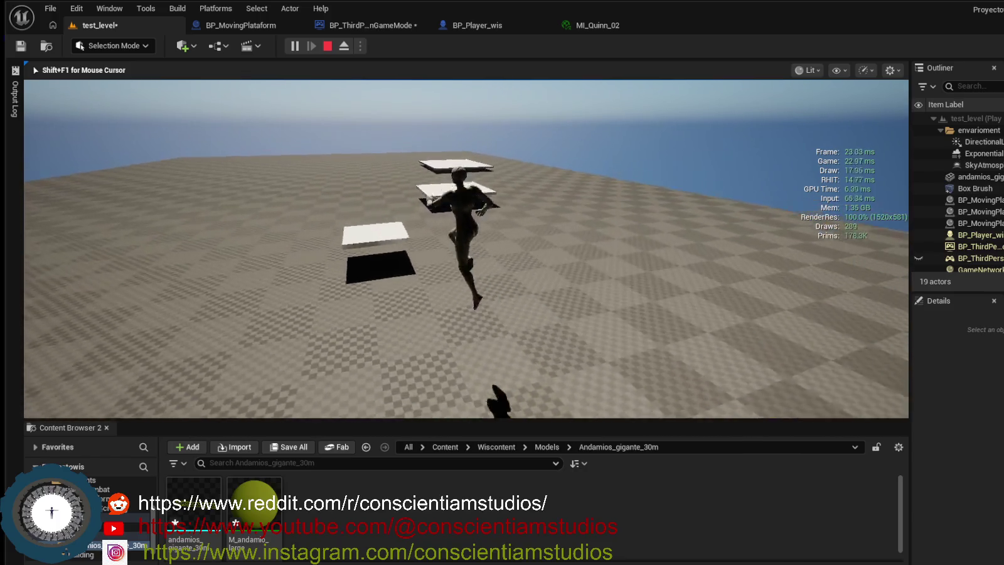
key(w)
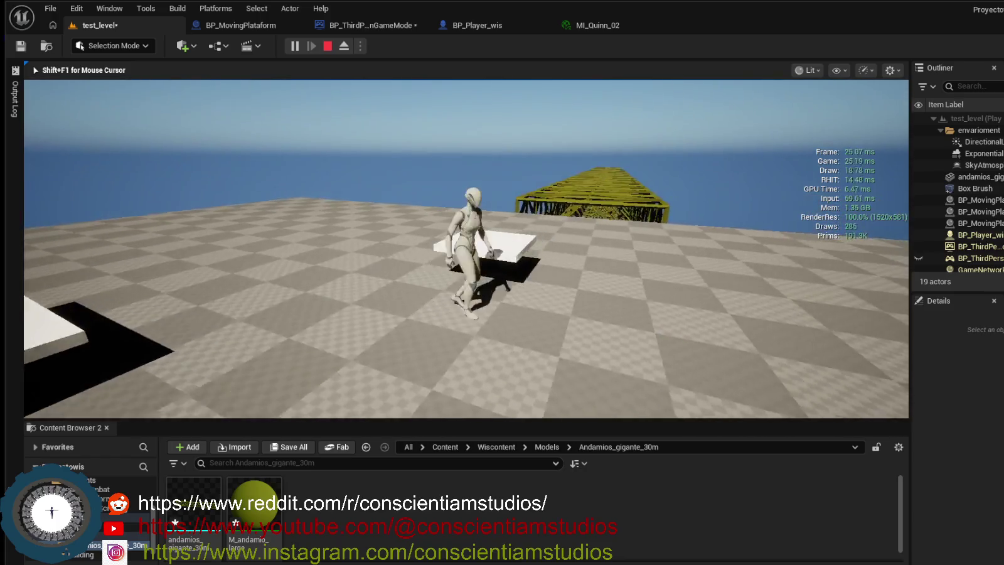
key(Escape)
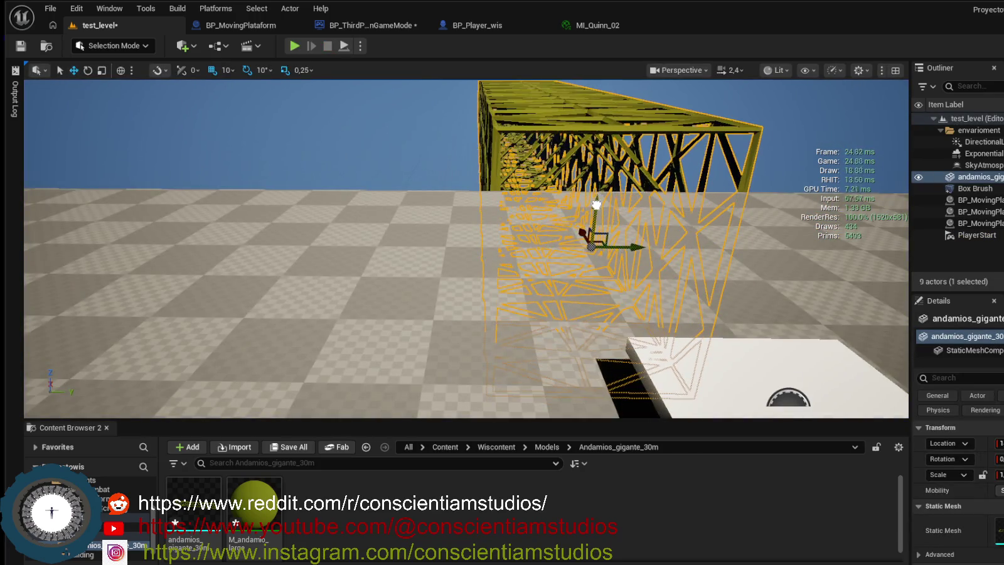
Frame the tower and platforms in view and go up to the Models folder.
drag(594, 214, 634, 213)
drag(466, 251, 424, 317)
click(125, 537)
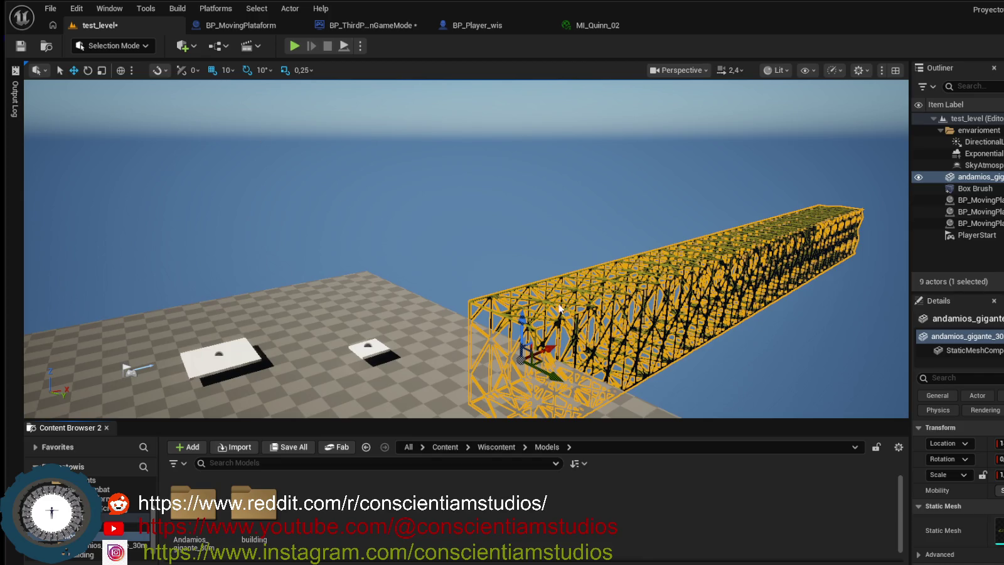
Fly the viewport past the scaffold and above the floor, then start playing the level.
key(w)
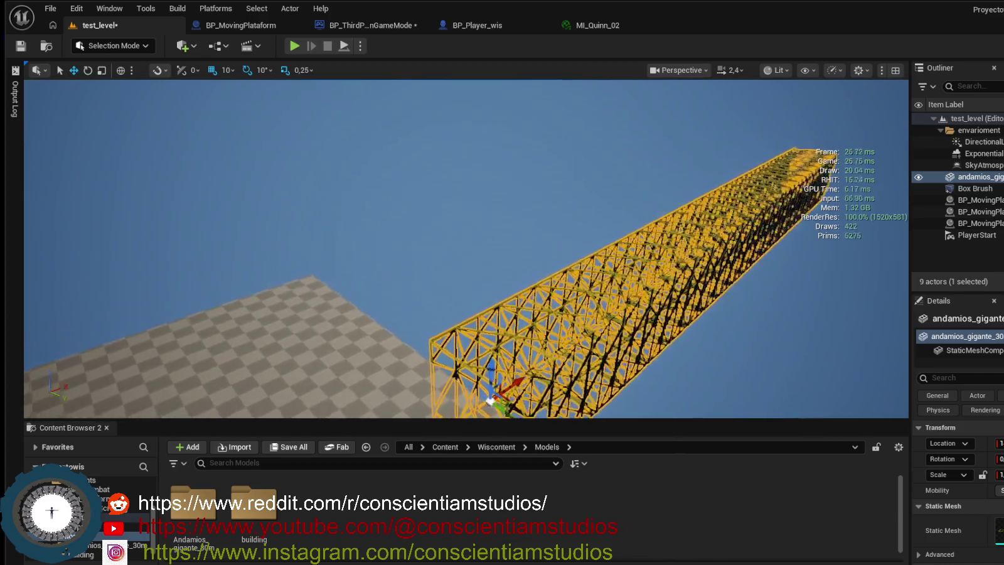
key(q)
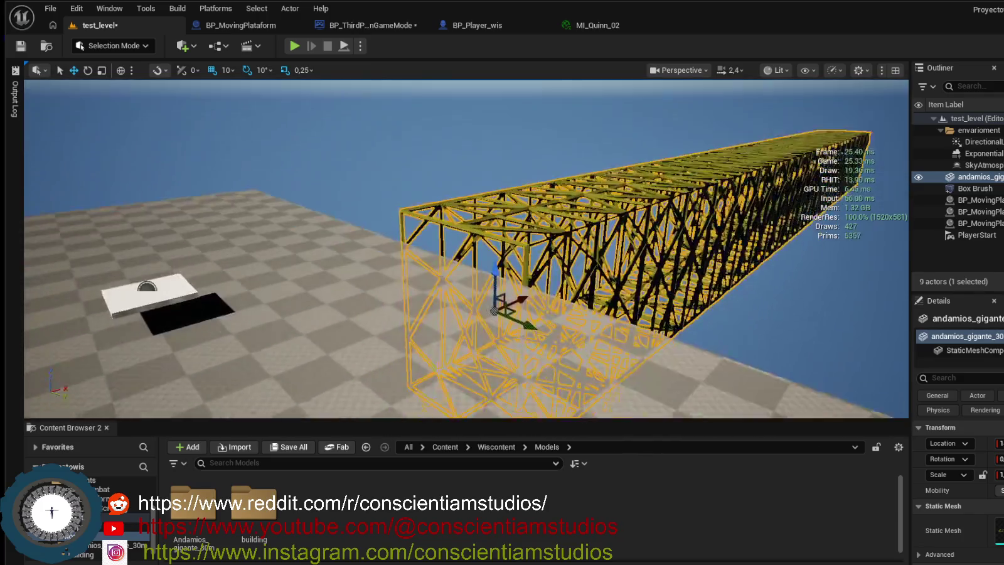
key(q)
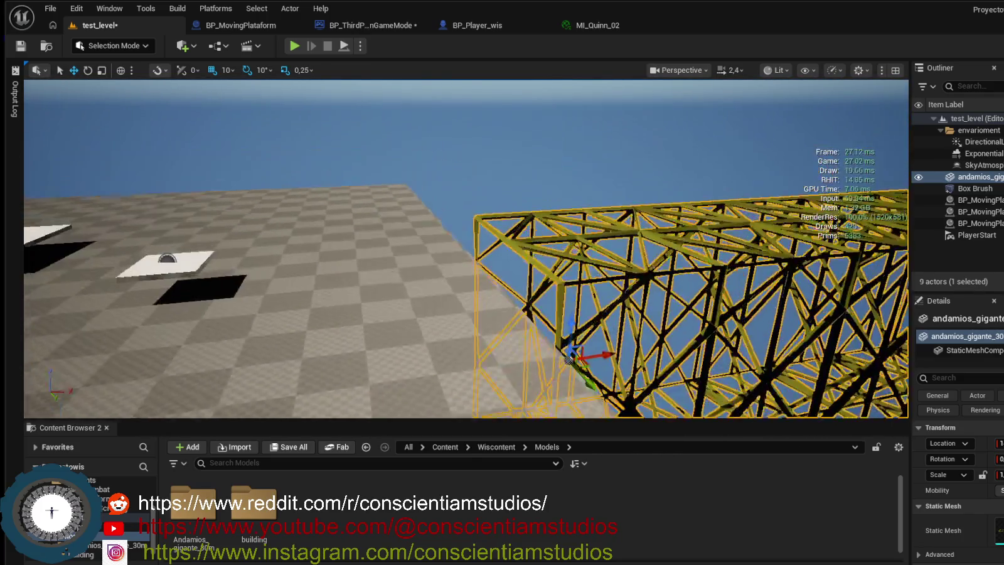
key(e)
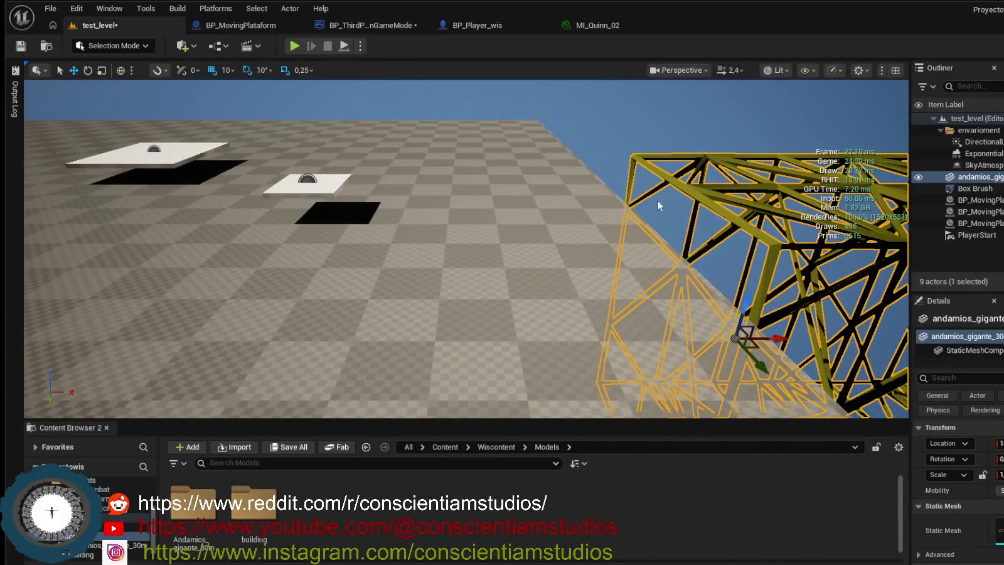
click(293, 47)
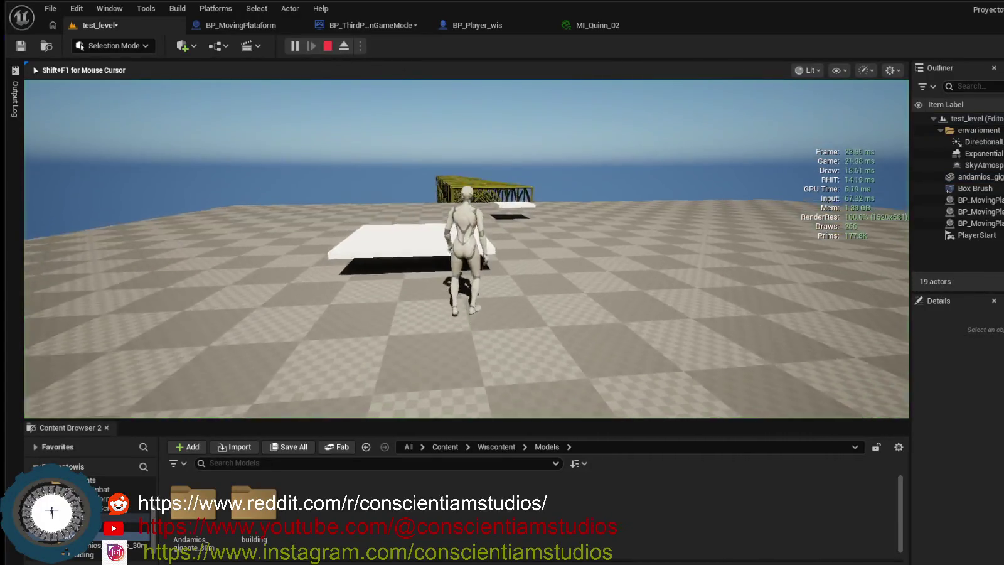
Run and jump the character onto the scaffold top, then jump back down.
key(w)
key(space)
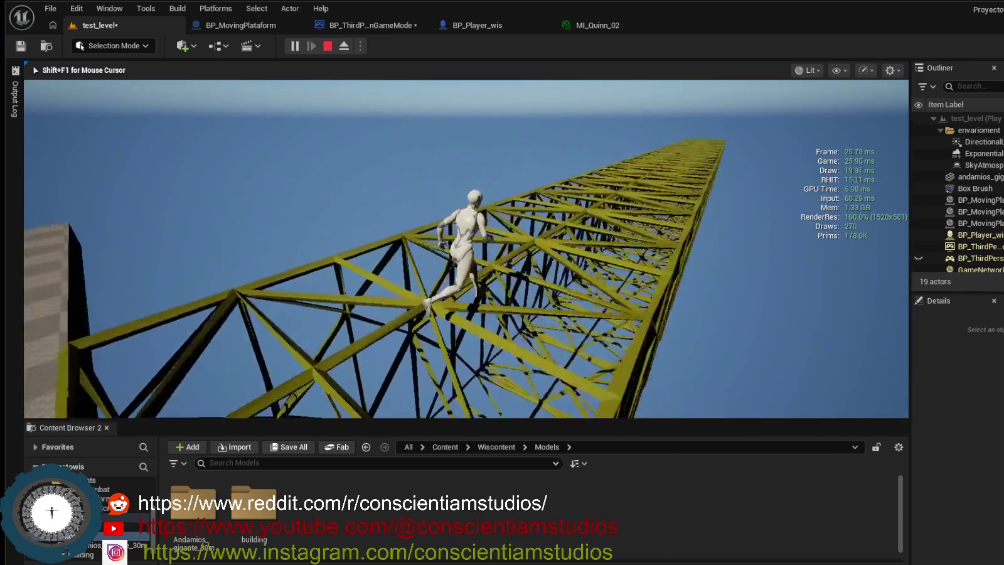
key(space)
End the play session, open the console, and type 'stt'.
key(Escape)
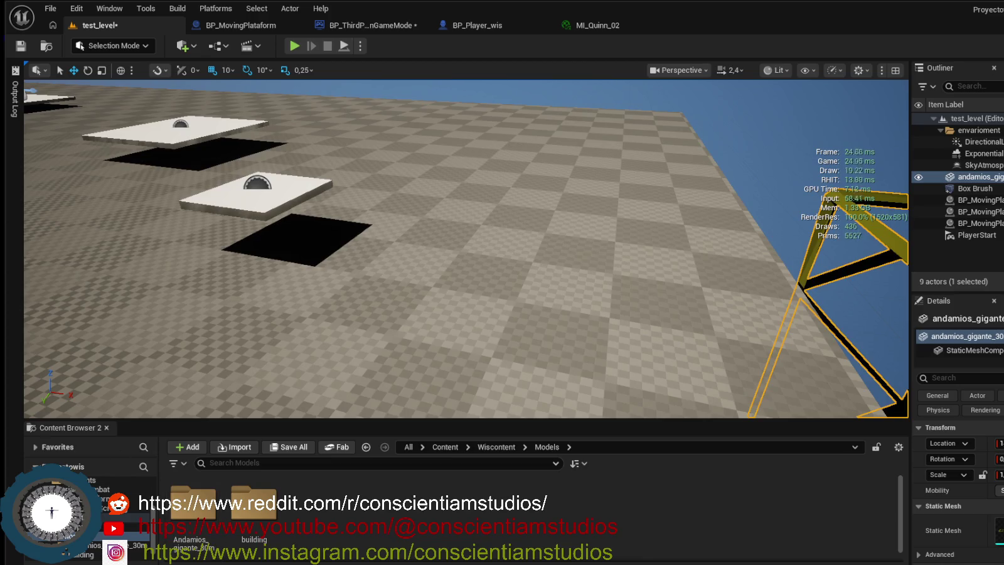
key(grave)
text(st)
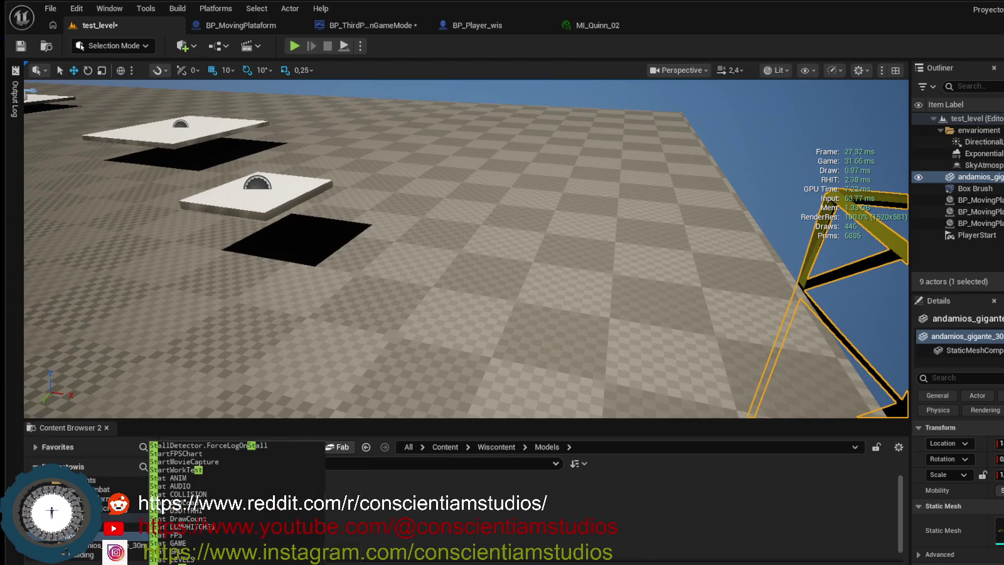
text(t)
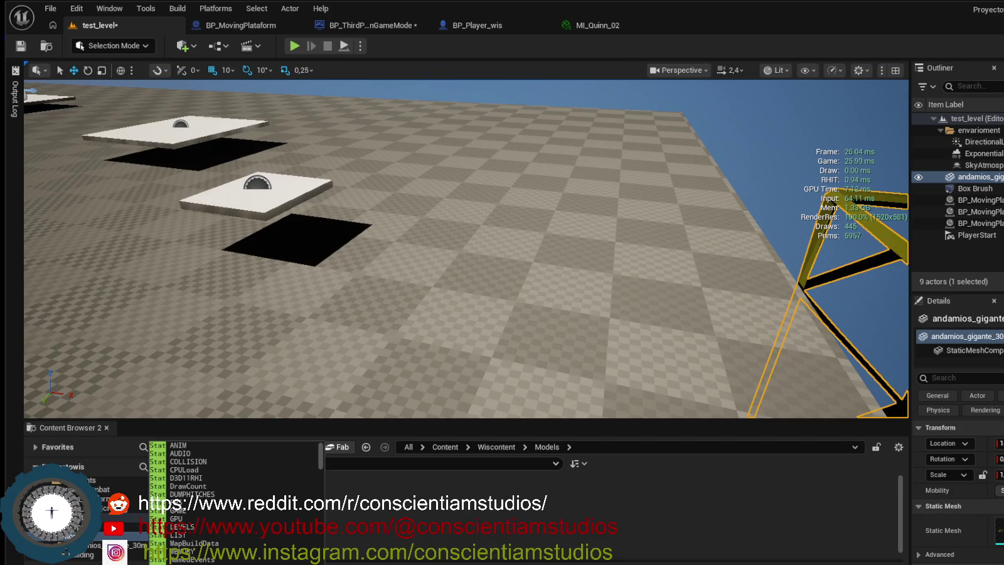
Fix the console entry and run Stat FPS to overlay the frame rate.
key(Escape)
key(grave)
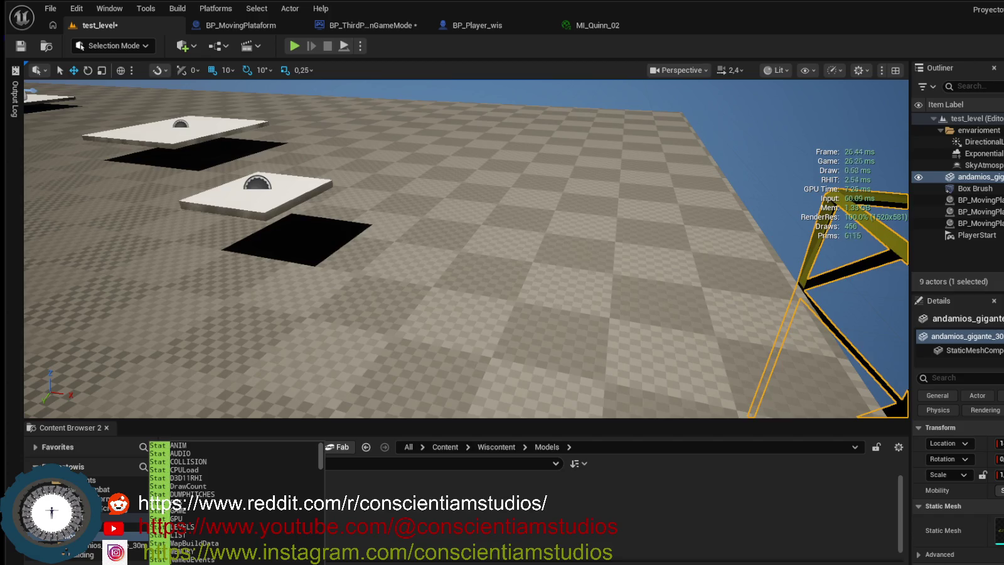
text(f)
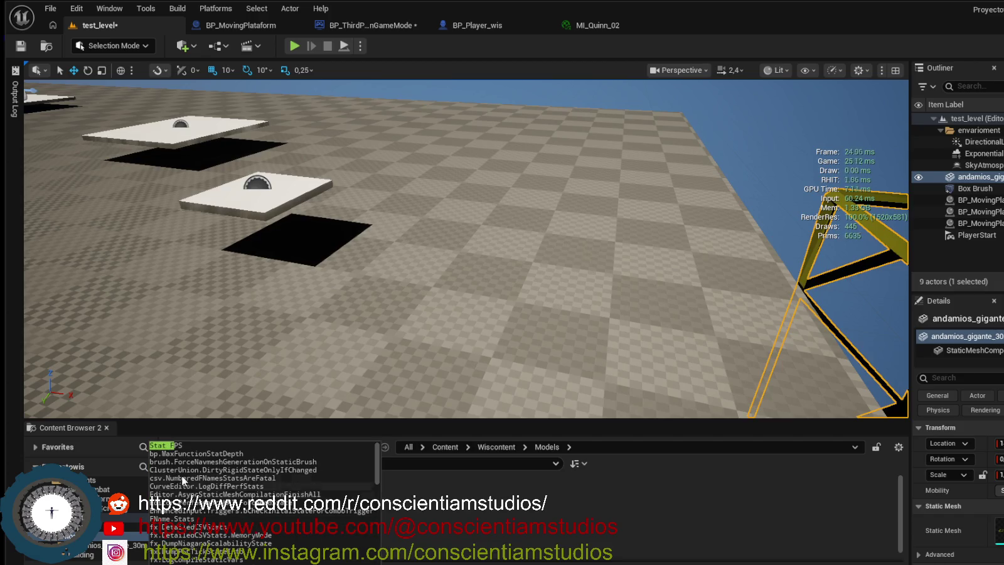
key(Escape)
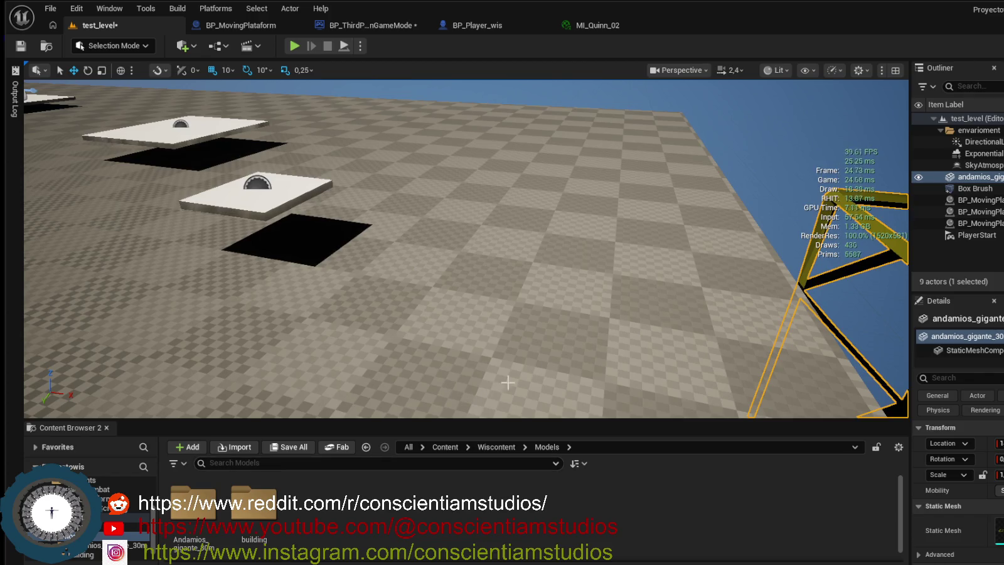
Playtest by climbing the scaffold tower, running along its top, and jumping onto a floating platform.
click(292, 46)
key(w)
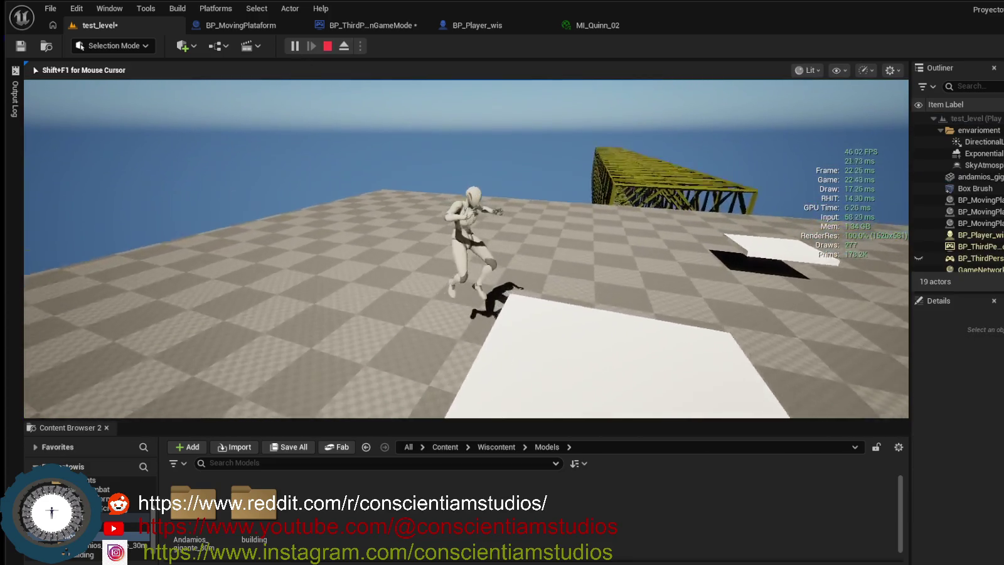
key(space)
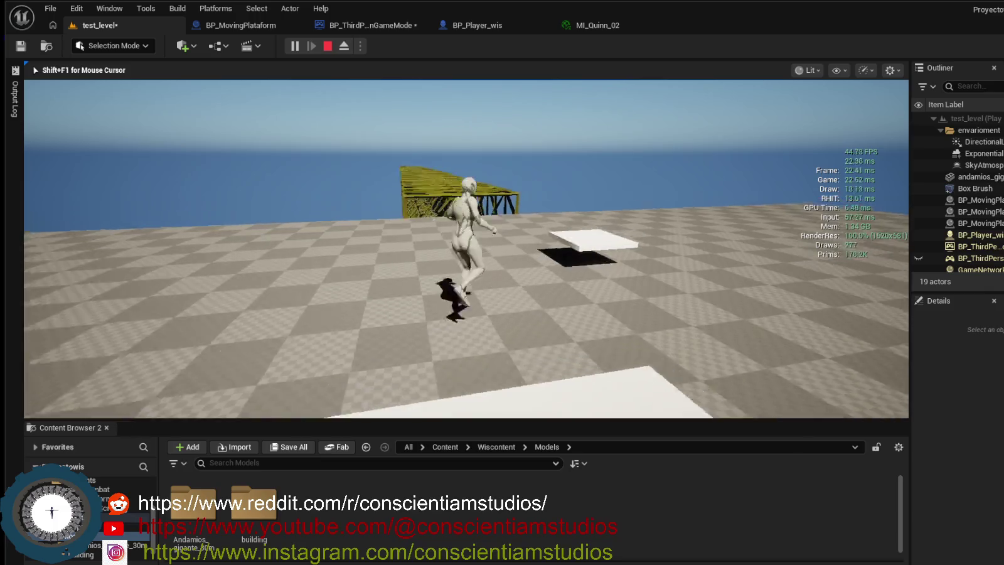
key(w)
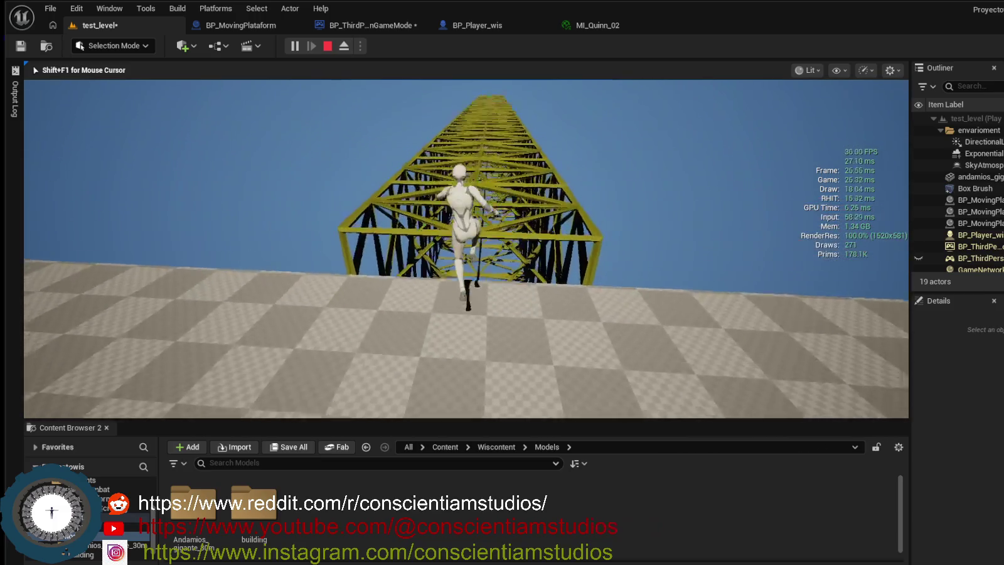
key(w)
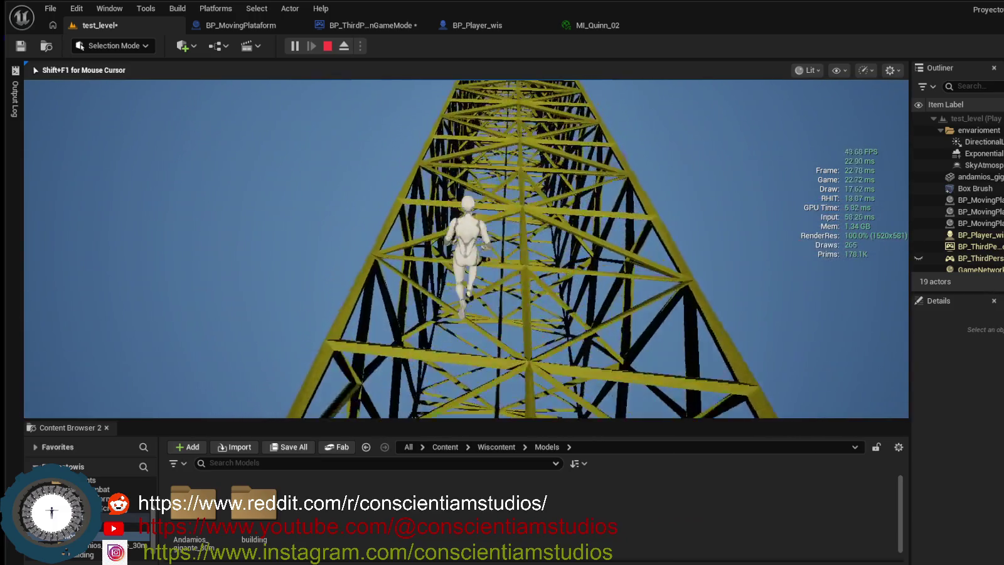
key(w)
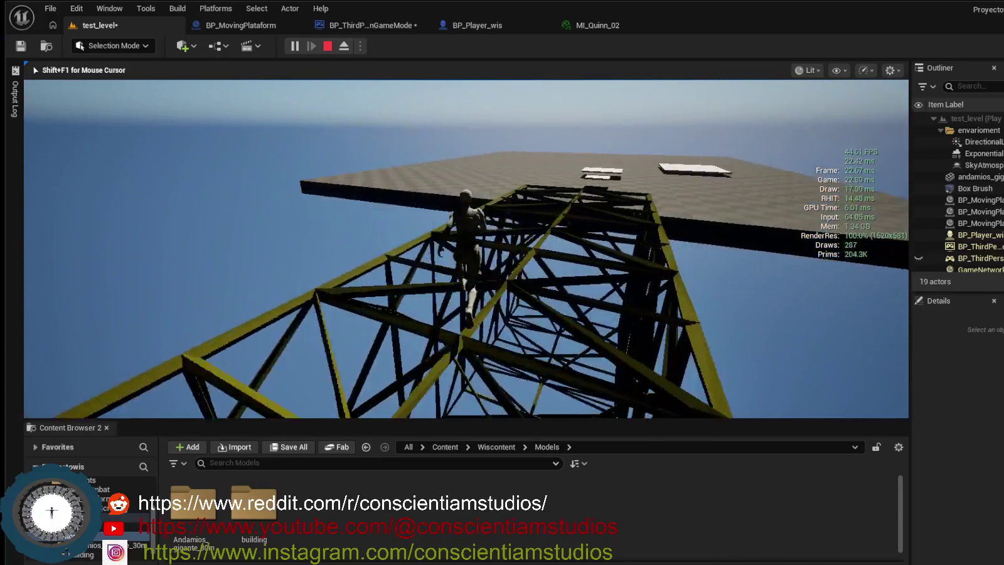
key(w)
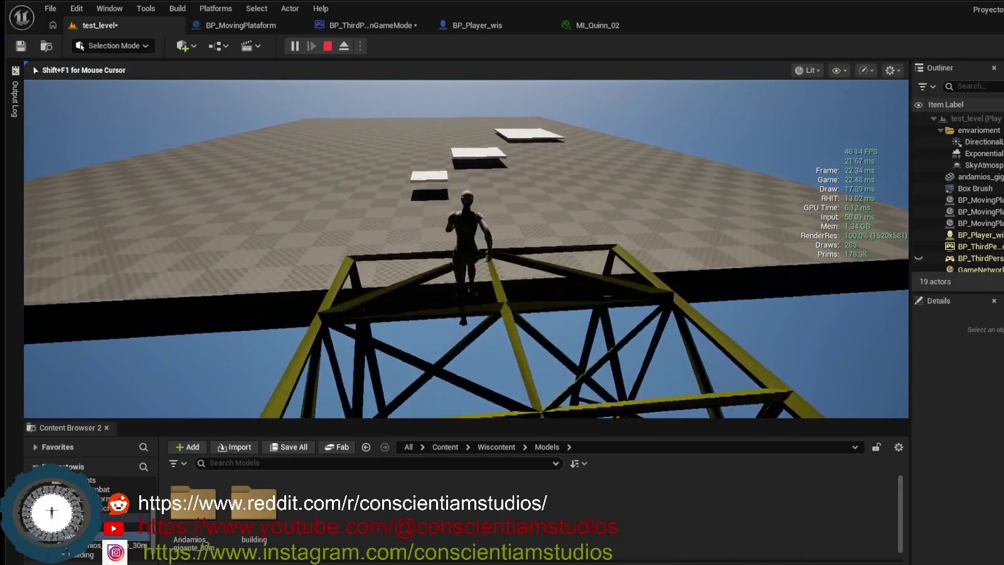
key(space)
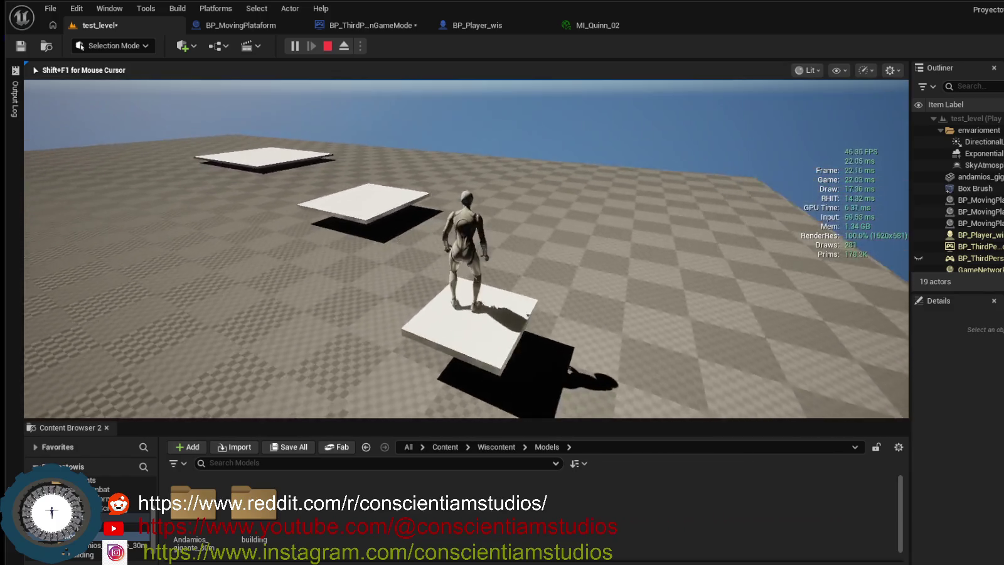
key(Escape)
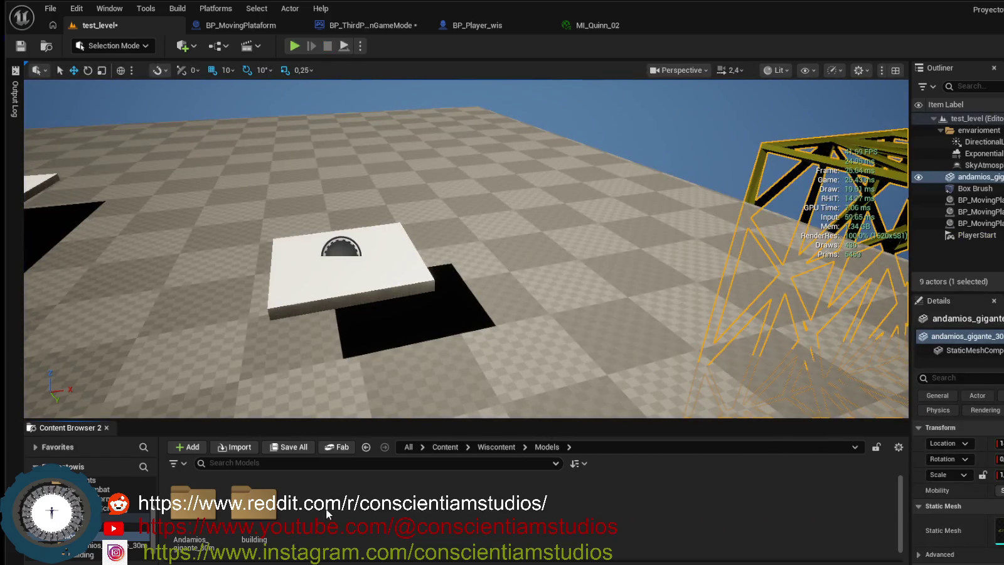
Create a new folder named 'pasarela' under Models and open it.
right_click(329, 510)
click(373, 128)
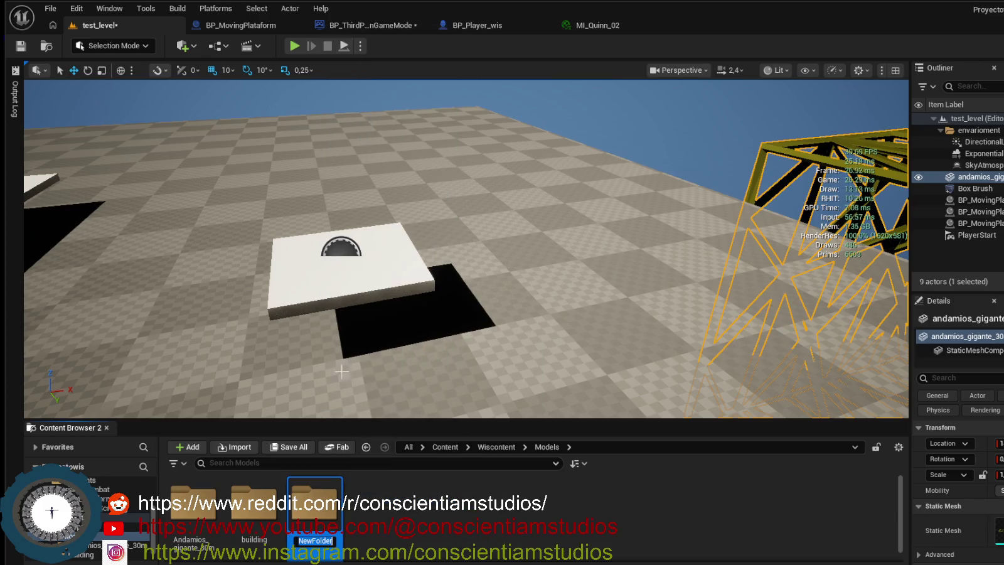
text(pasarela)
double_click(319, 504)
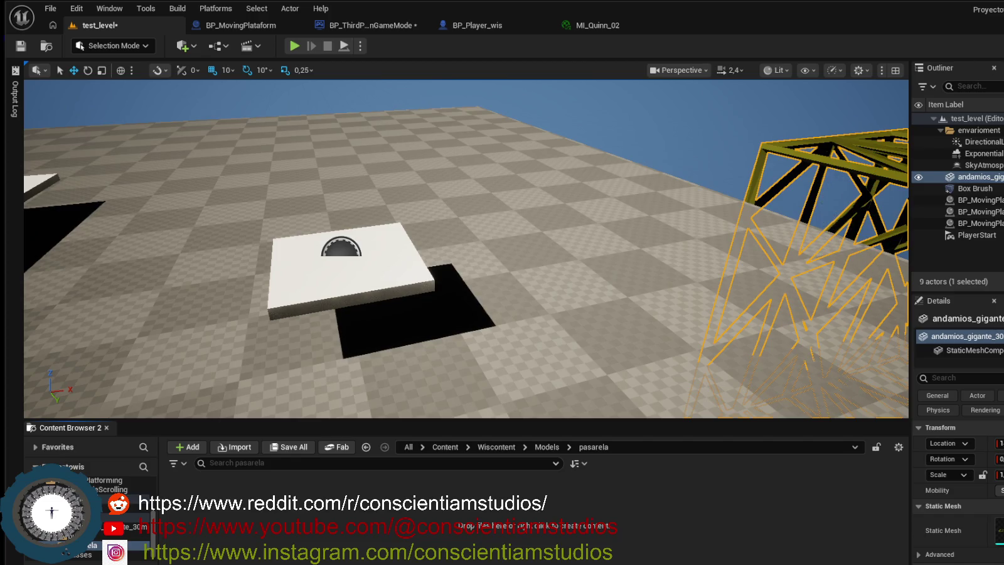
Import the walkway FBX with its M_barra_fall material into pasarela, then frame the scaffold.
key(super+d)
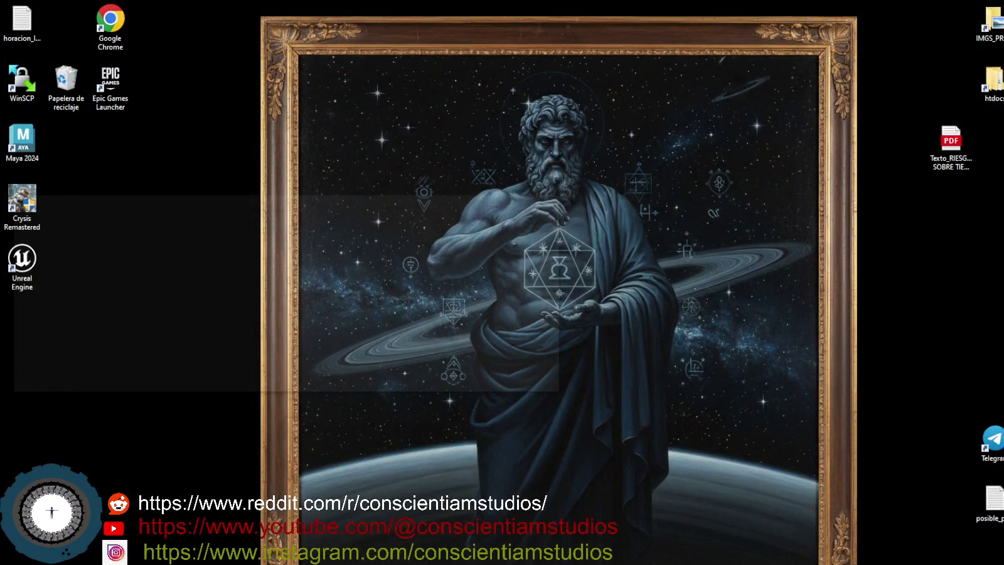
key(super+d)
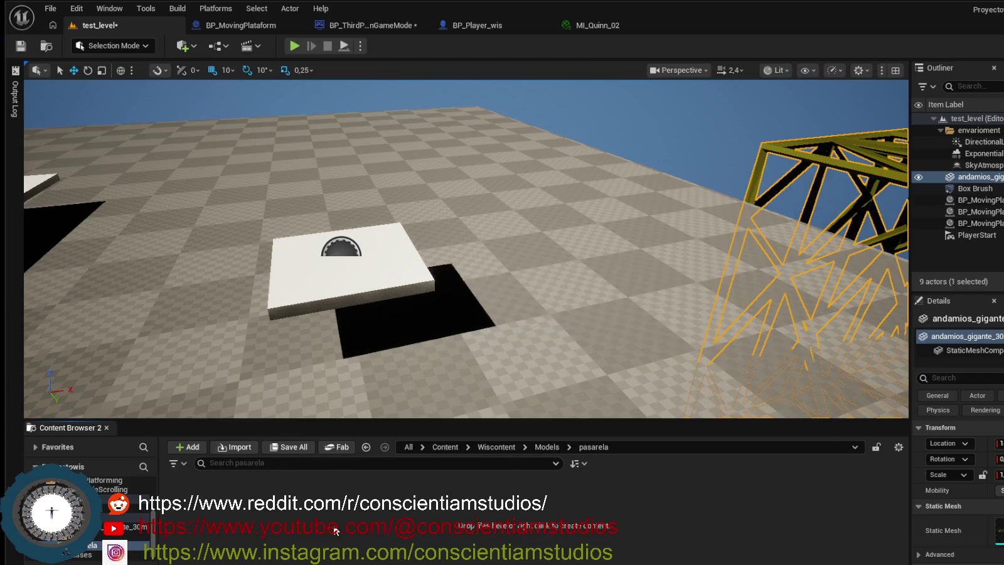
drag(336, 531, 336, 531)
click(699, 485)
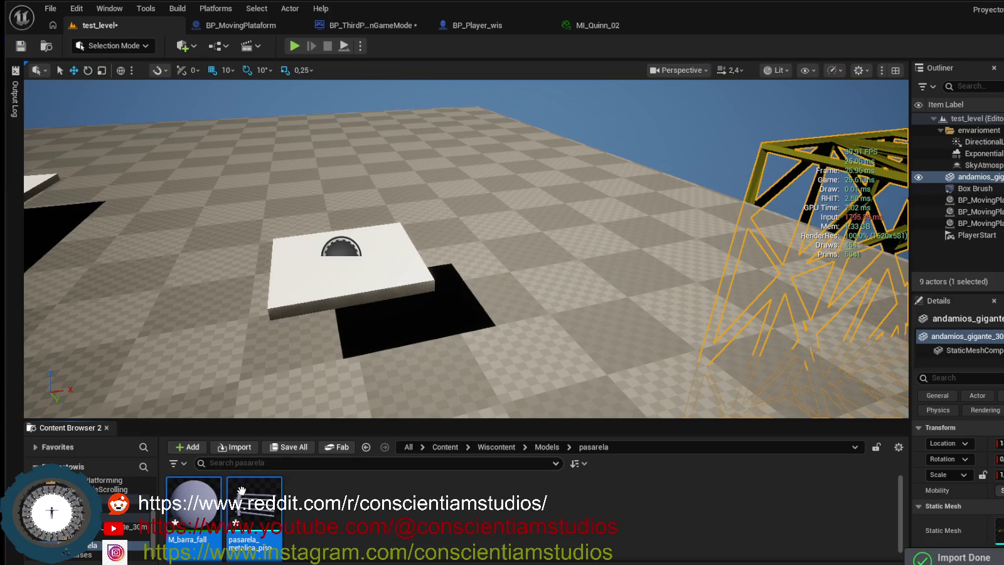
click(361, 513)
key(f)
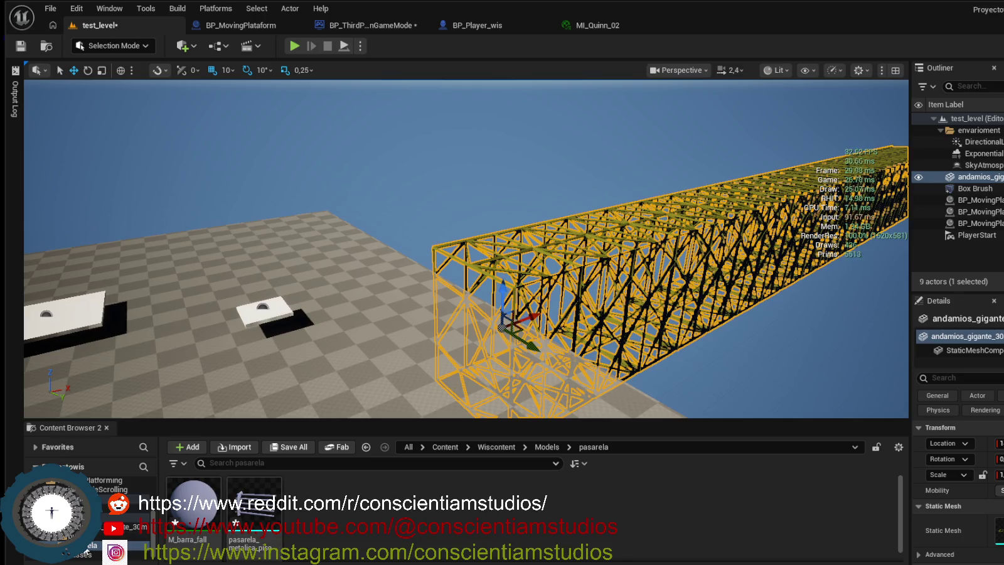
Return to the Models folder via the Content Browser path.
click(126, 518)
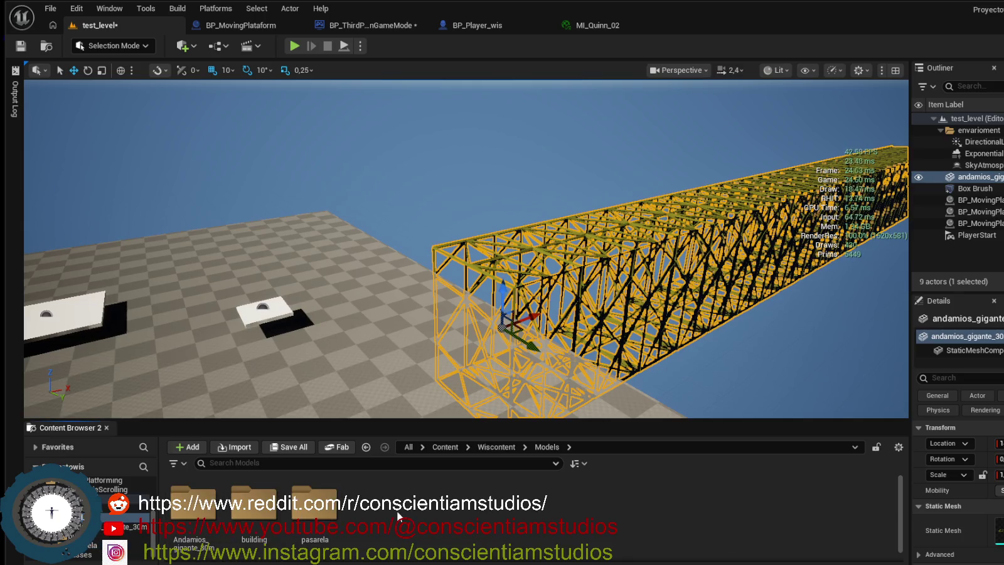
Create a folder named 'rejilla_metallica' under Models and open it.
right_click(363, 502)
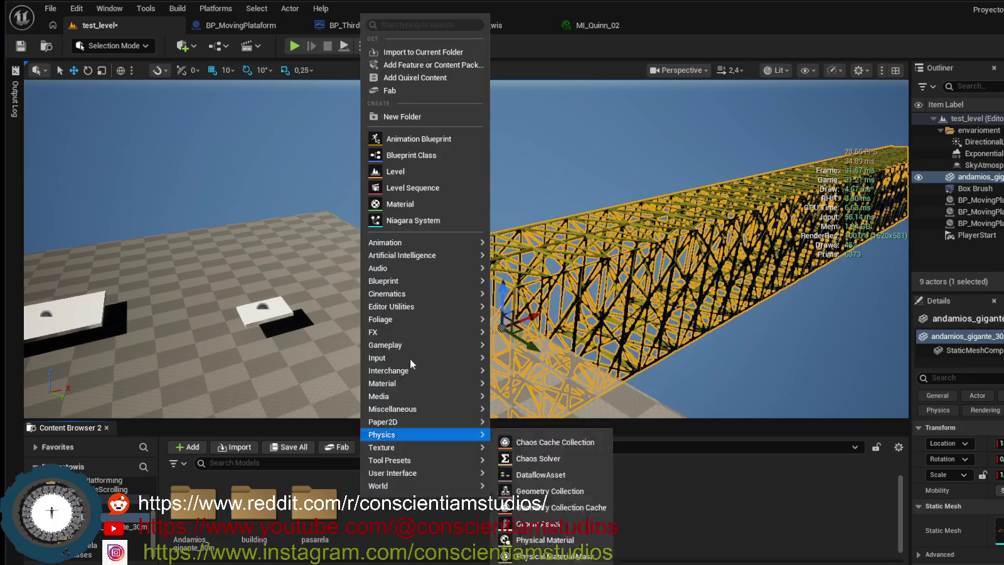
click(443, 116)
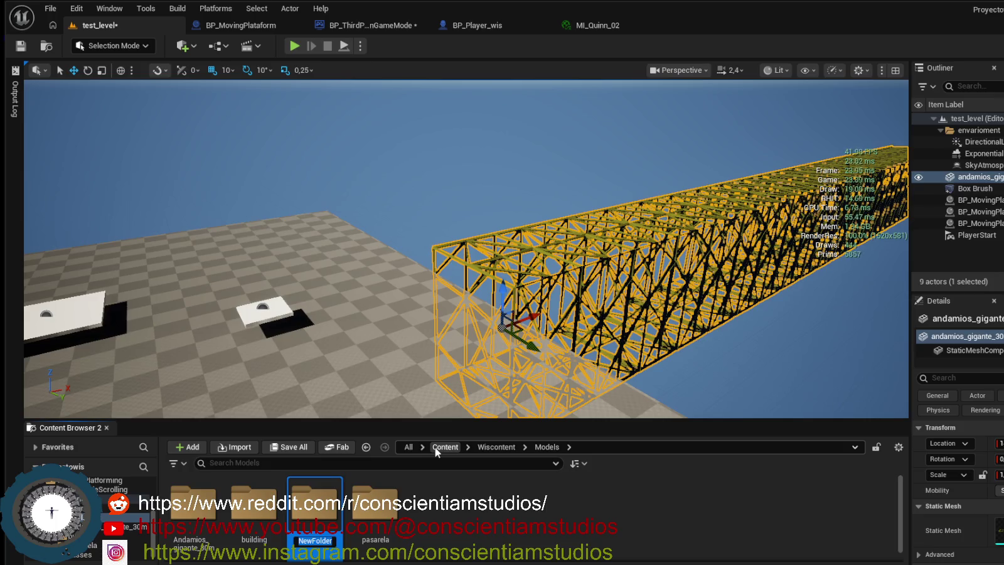
text(rejilla_)
text(metallica)
key(Return)
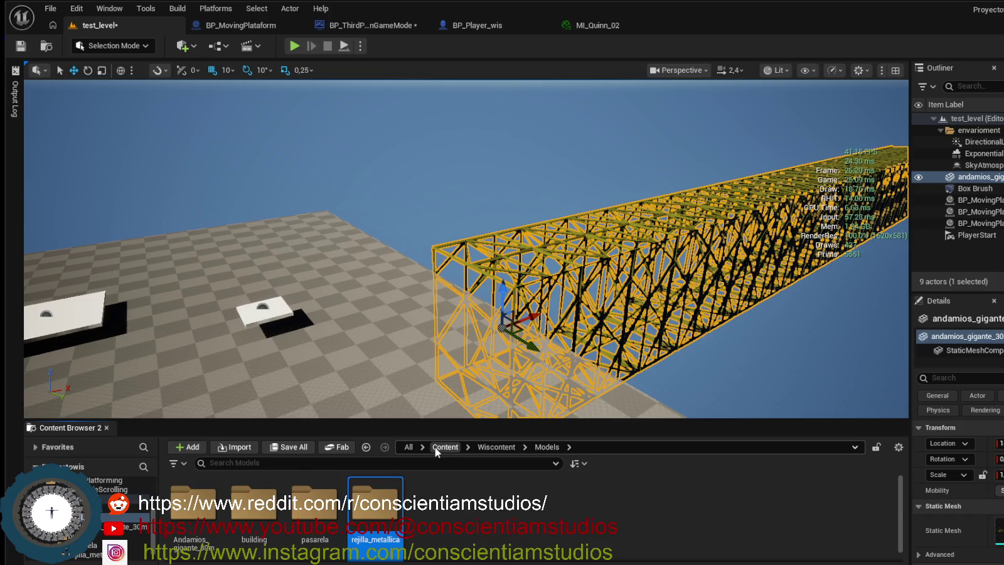
double_click(366, 526)
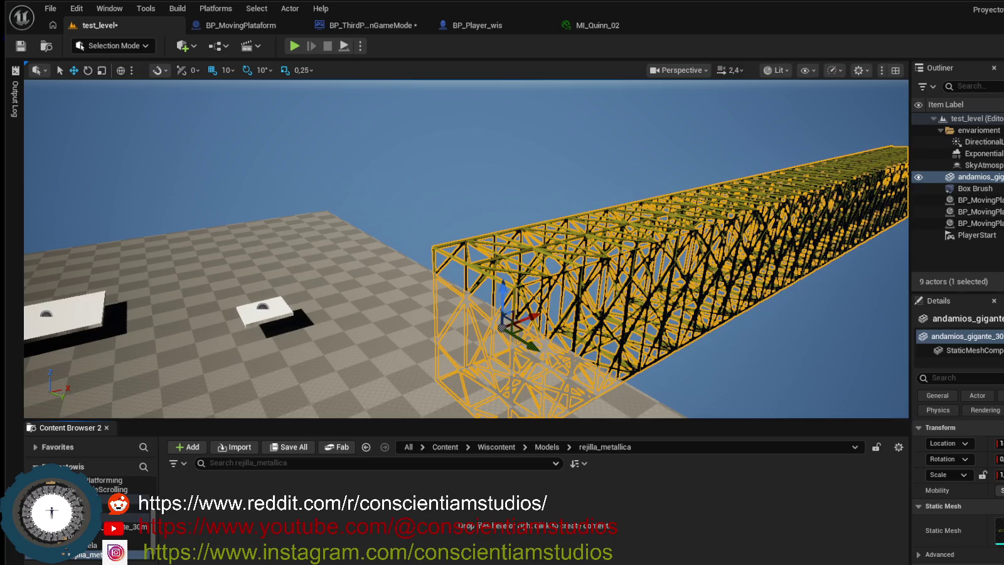
Import the metal grating FBX with default settings, adding M_floor_metalic and rejilla_metalica.
mouse_move(240, 481)
mouse_down()
mouse_move(269, 537)
mouse_move(290, 549)
mouse_up()
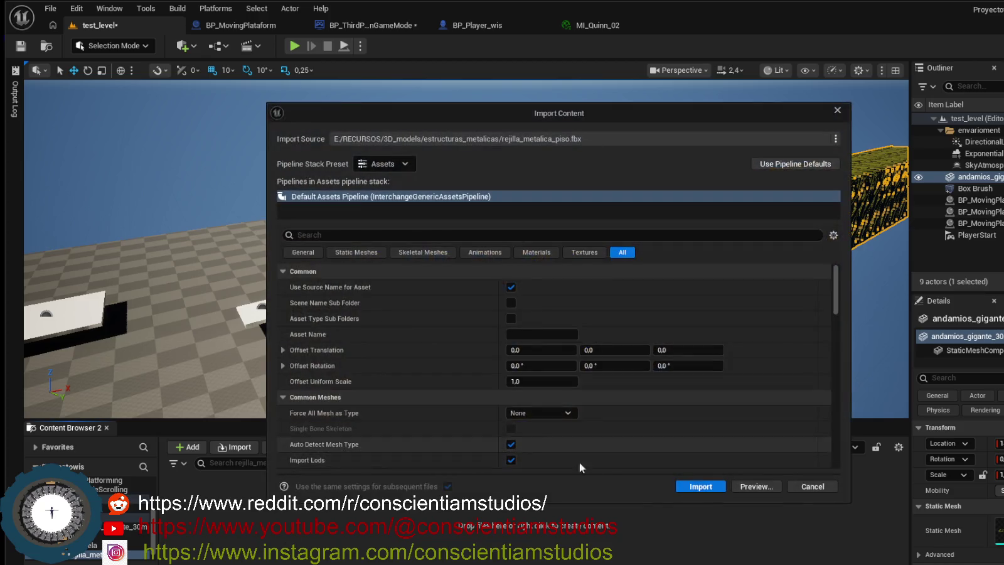
click(696, 481)
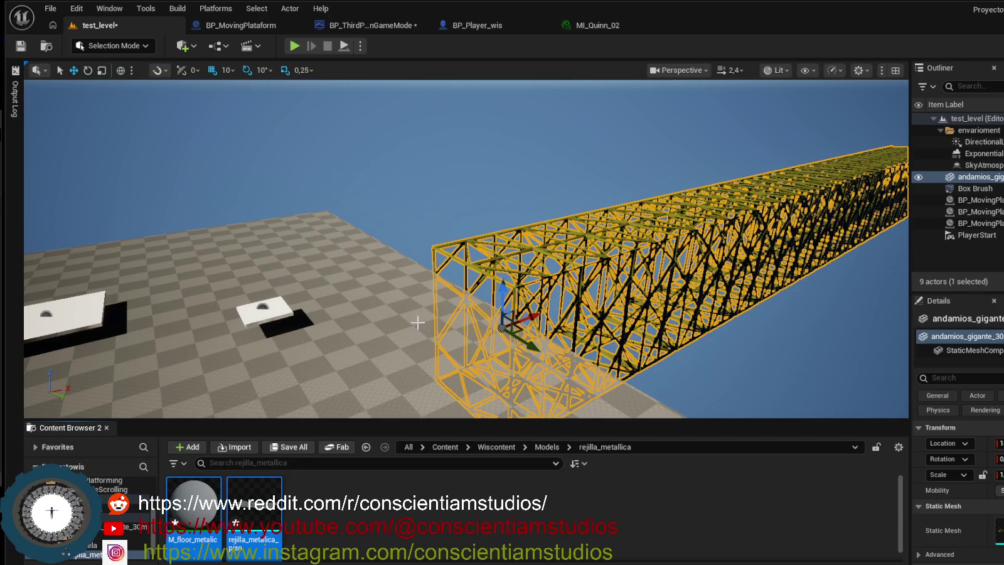
click(361, 529)
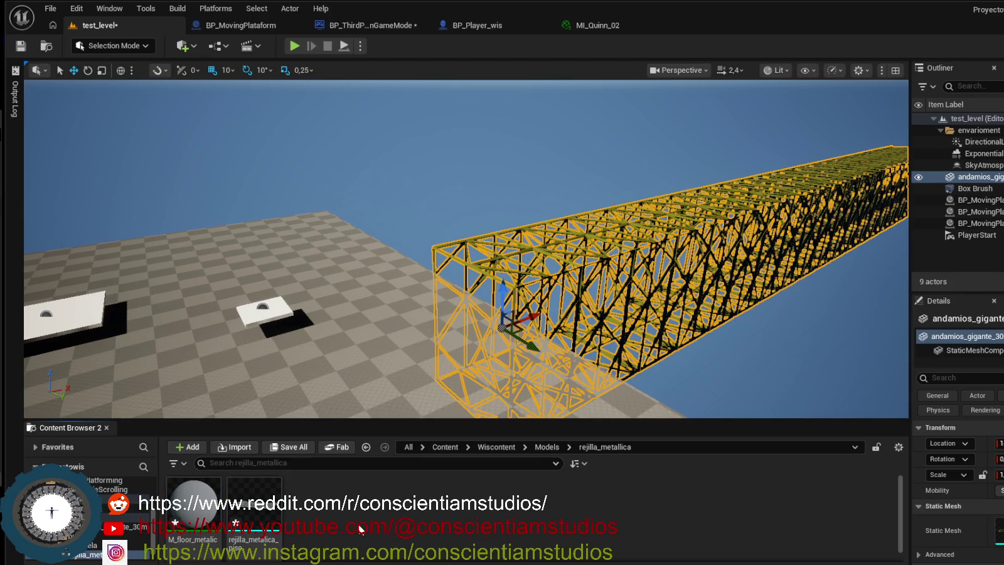
Drop the rejilla_metalica_piso grating into the level, settle it atop the yellow truss, and start a play test.
mouse_move(263, 511)
mouse_move(263, 511)
mouse_down()
mouse_move(521, 324)
mouse_move(426, 350)
mouse_move(370, 379)
mouse_move(385, 374)
mouse_move(398, 266)
mouse_up()
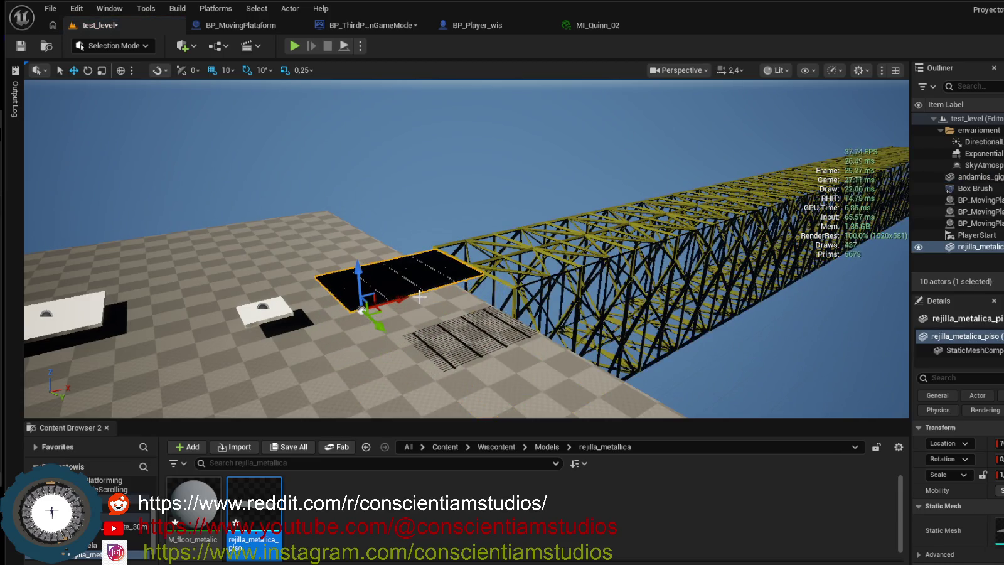
mouse_move(402, 300)
mouse_down()
mouse_move(513, 271)
mouse_move(494, 279)
mouse_move(538, 331)
mouse_move(627, 307)
mouse_move(755, 176)
mouse_move(721, 188)
mouse_up()
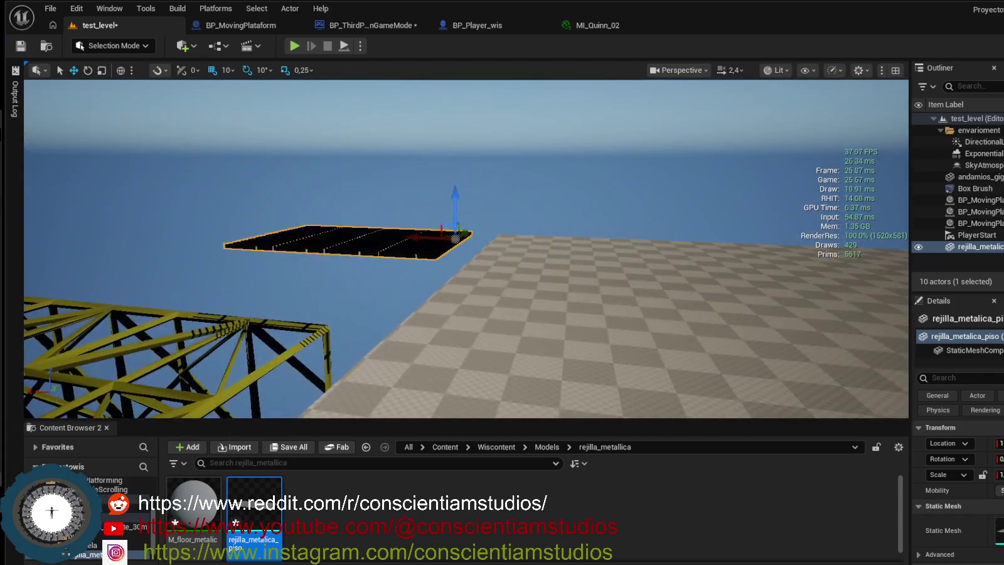
mouse_move(457, 194)
mouse_down()
mouse_move(458, 240)
mouse_move(483, 201)
mouse_up()
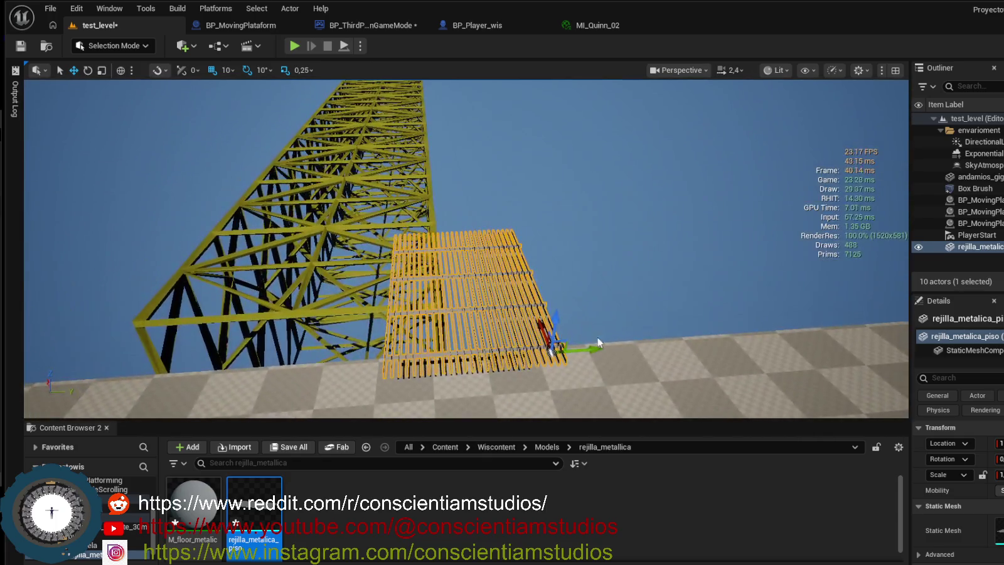
mouse_move(605, 340)
mouse_down()
mouse_move(466, 363)
mouse_move(414, 290)
mouse_up()
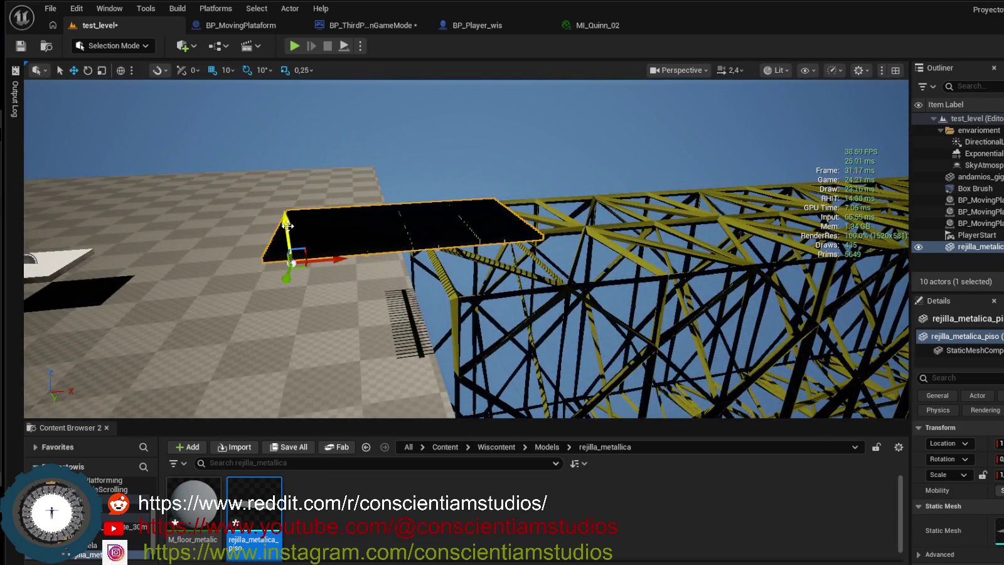
drag(288, 226, 294, 242)
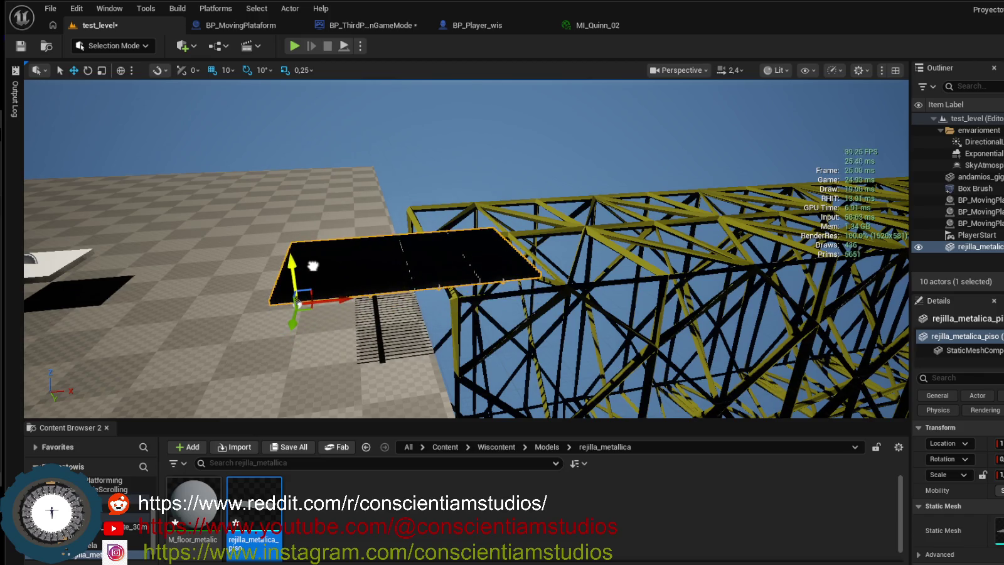
mouse_move(343, 302)
mouse_down()
mouse_move(519, 298)
mouse_move(519, 251)
mouse_up()
mouse_move(278, 217)
mouse_down()
mouse_move(278, 201)
mouse_move(415, 175)
mouse_up()
click(278, 217)
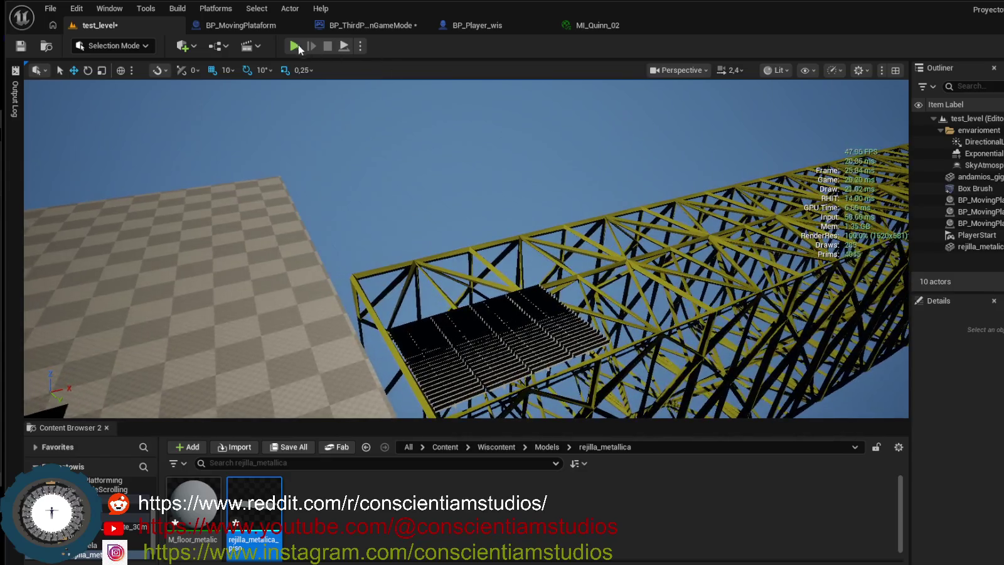
click(295, 46)
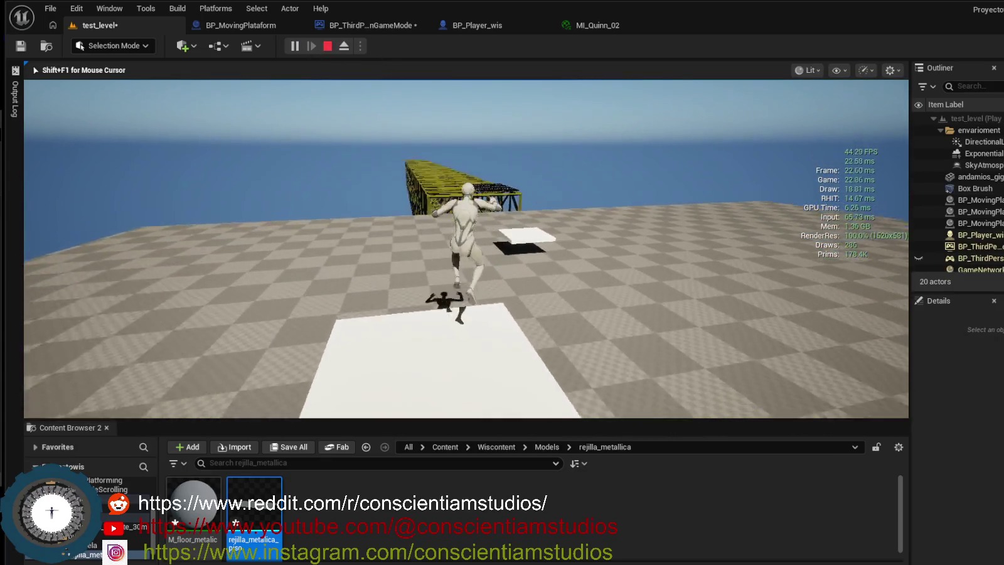
key(w)
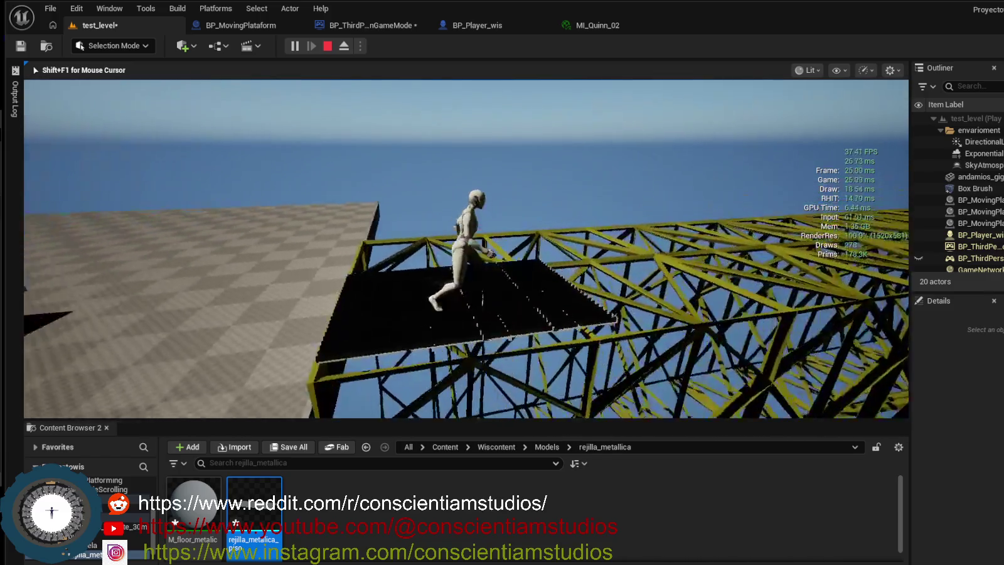
key(Escape)
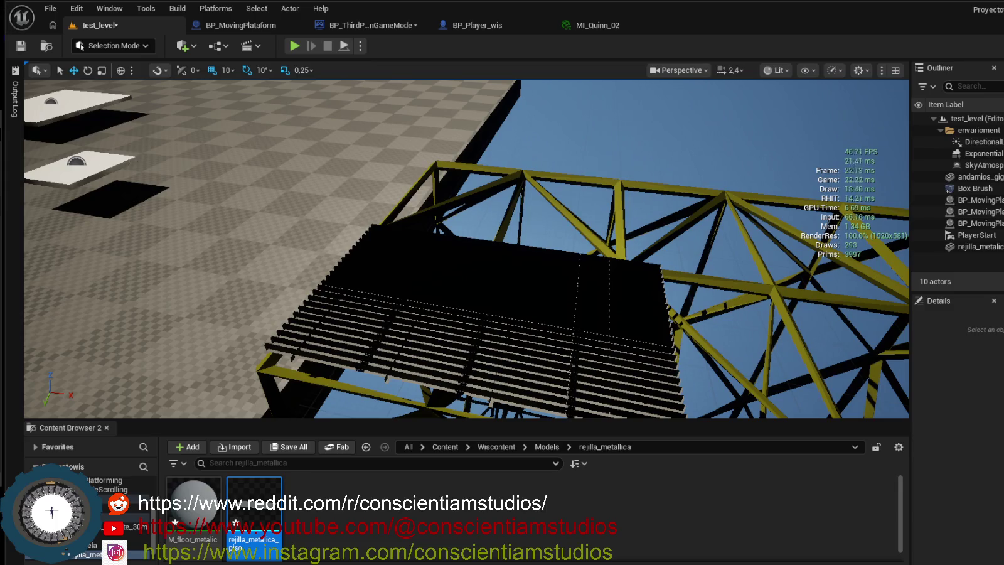
key(ctrl+shift+h)
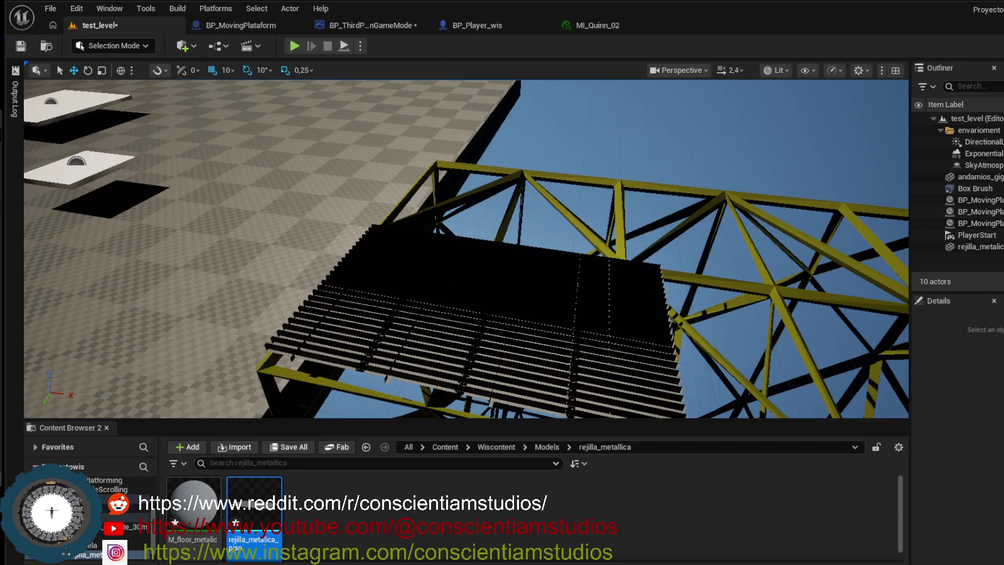
Raise the rejilla_metalica_piso grating panel up to the scaffold's top.
scroll(495, 248, down, 10)
mouse_move(496, 247)
mouse_down()
mouse_move(495, 210)
mouse_move(496, 258)
mouse_move(483, 264)
mouse_move(452, 245)
mouse_move(480, 243)
mouse_up()
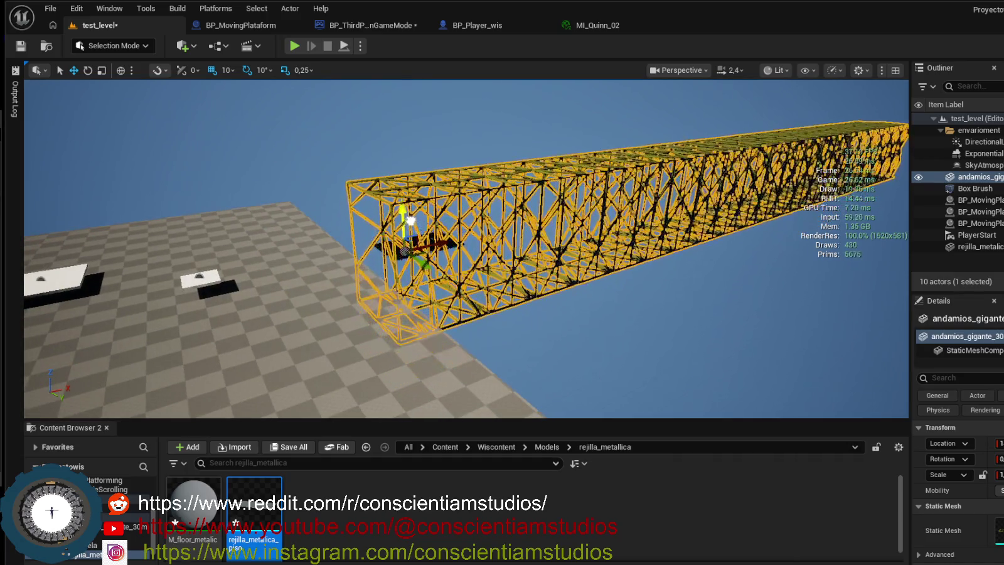
click(394, 250)
drag(394, 249, 401, 167)
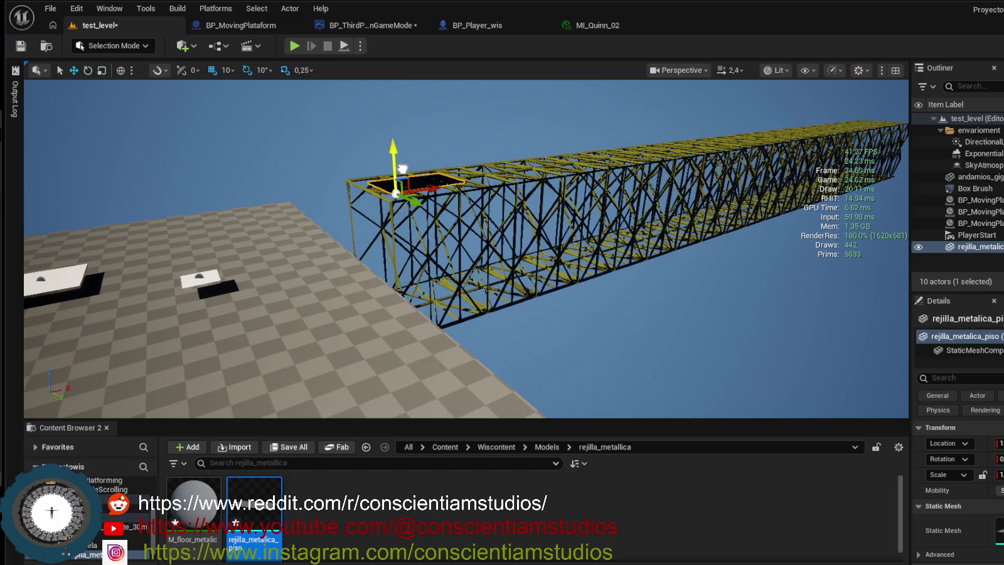
Add the pasarela_metalica_piso walkway from the pasarela folder and position it beside the grating.
click(95, 546)
mouse_move(254, 509)
mouse_down()
mouse_move(392, 336)
mouse_move(400, 187)
mouse_up()
key(Escape)
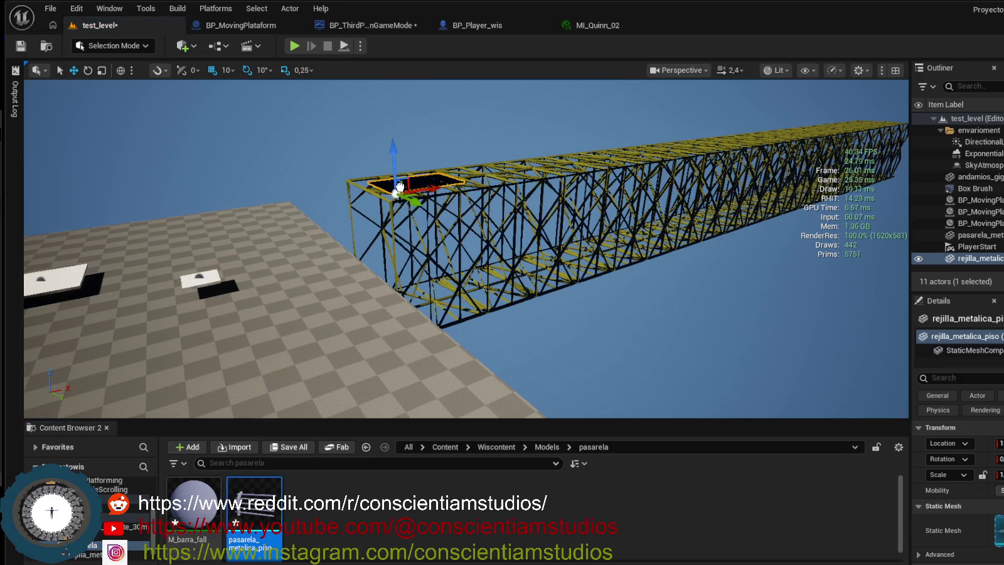
click(399, 187)
key(f)
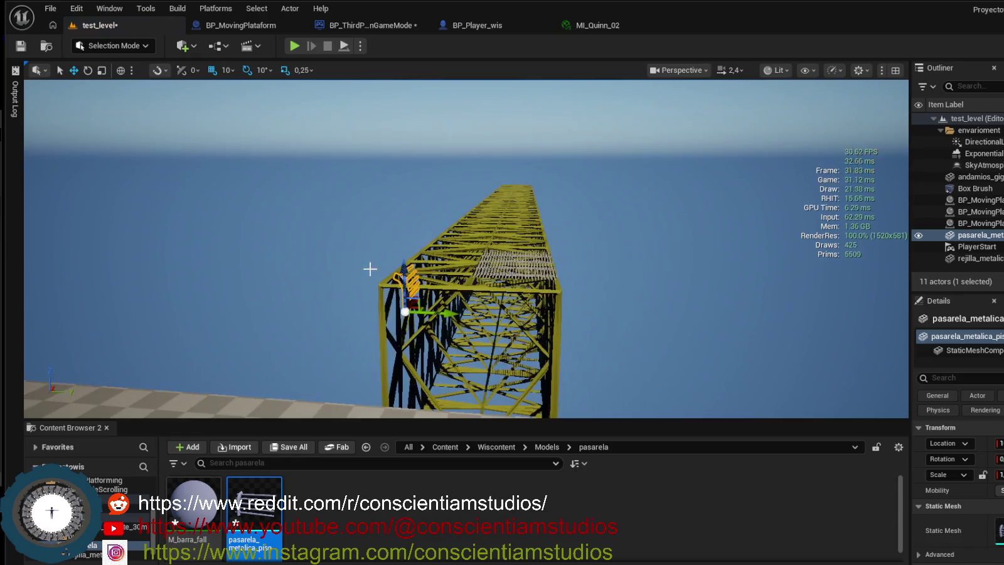
mouse_move(440, 311)
mouse_down()
mouse_move(574, 320)
mouse_move(546, 299)
mouse_move(547, 246)
mouse_move(562, 257)
mouse_up()
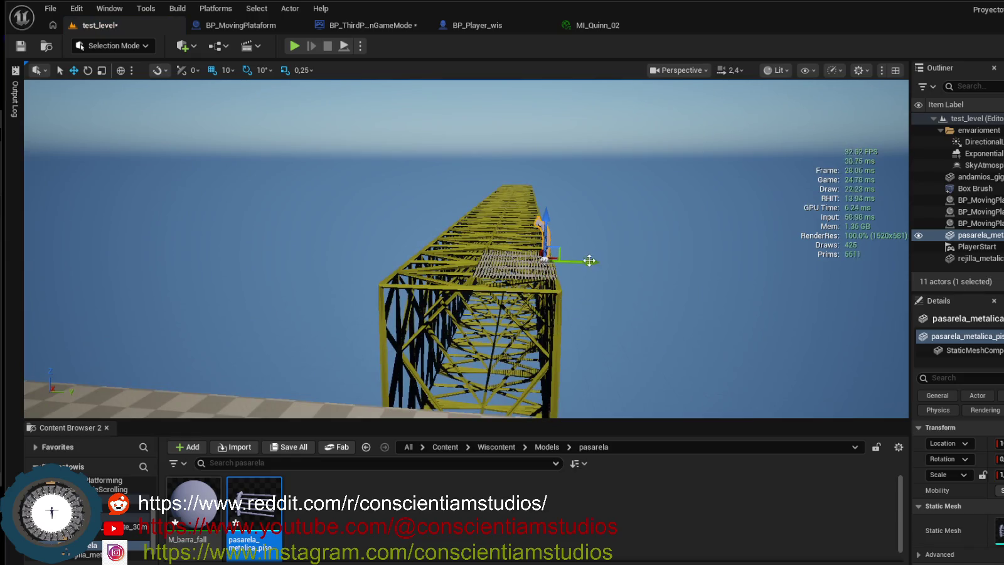
scroll(563, 256, up, 10)
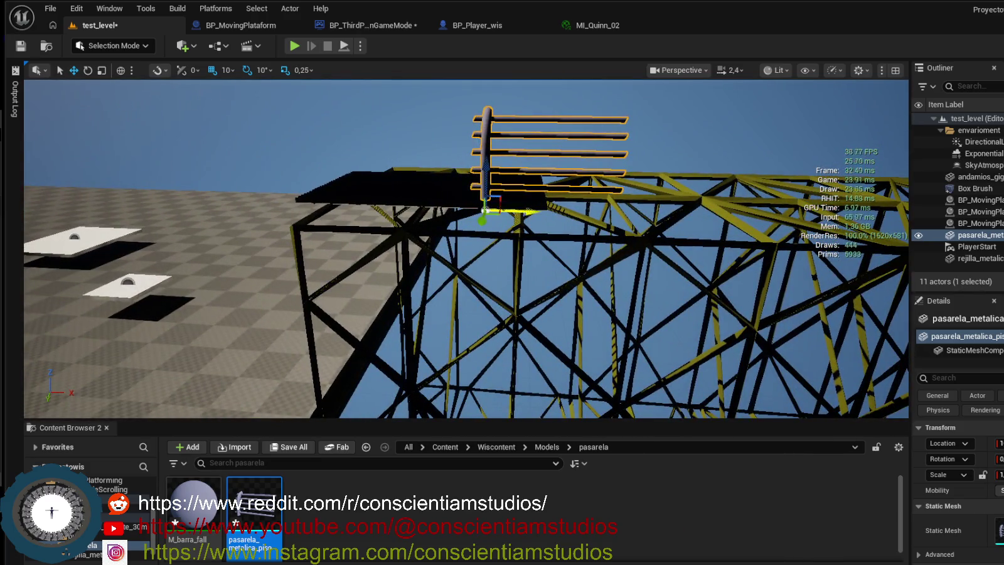
drag(526, 217, 349, 219)
mouse_move(412, 235)
mouse_down()
mouse_move(477, 239)
mouse_move(546, 216)
mouse_move(546, 257)
mouse_up()
drag(426, 266, 209, 217)
click(305, 262)
Create a new folder named 'textures' inside the Wiscontent folder.
mouse_move(305, 263)
mouse_down()
mouse_move(326, 251)
mouse_move(308, 258)
mouse_up()
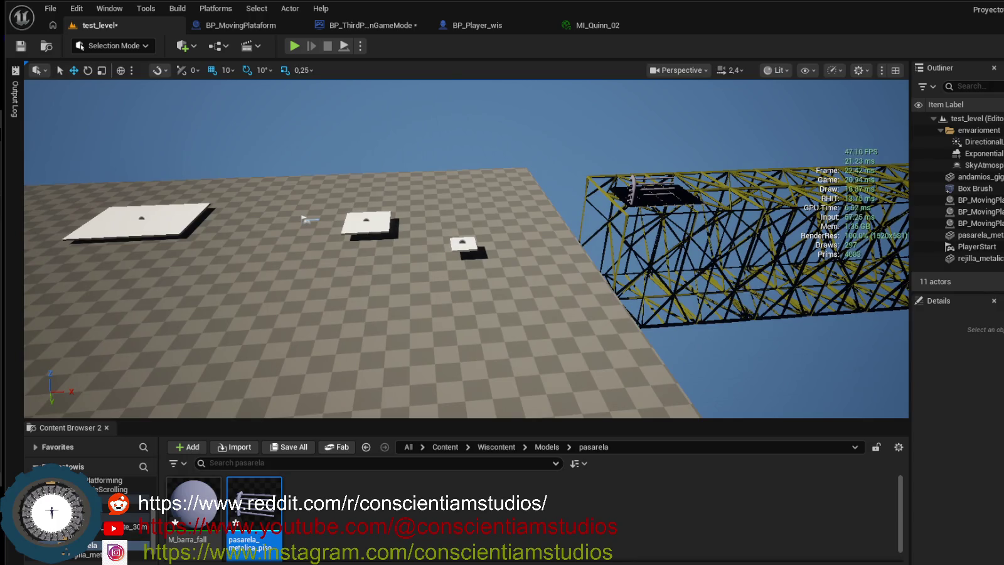
click(126, 536)
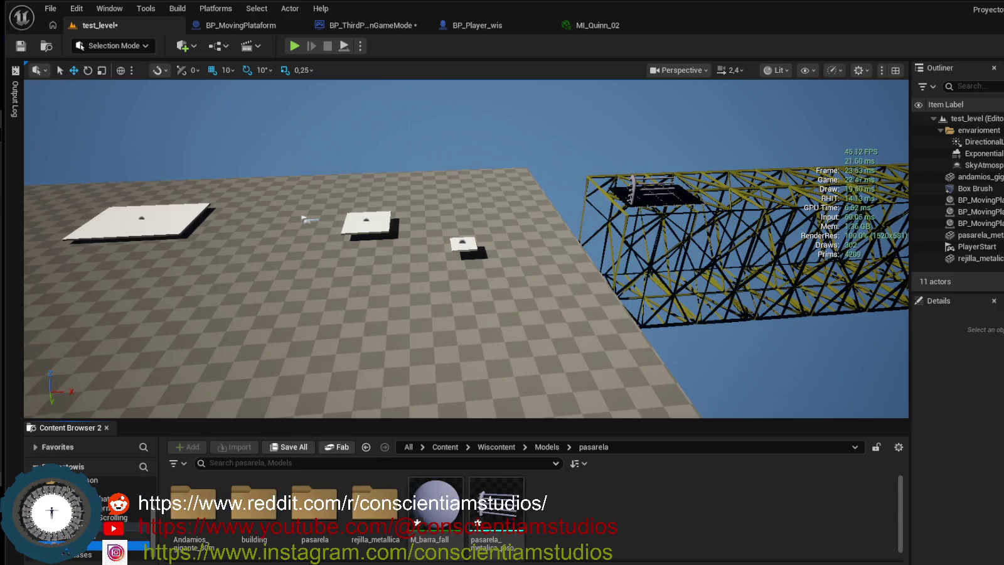
click(126, 527)
right_click(313, 521)
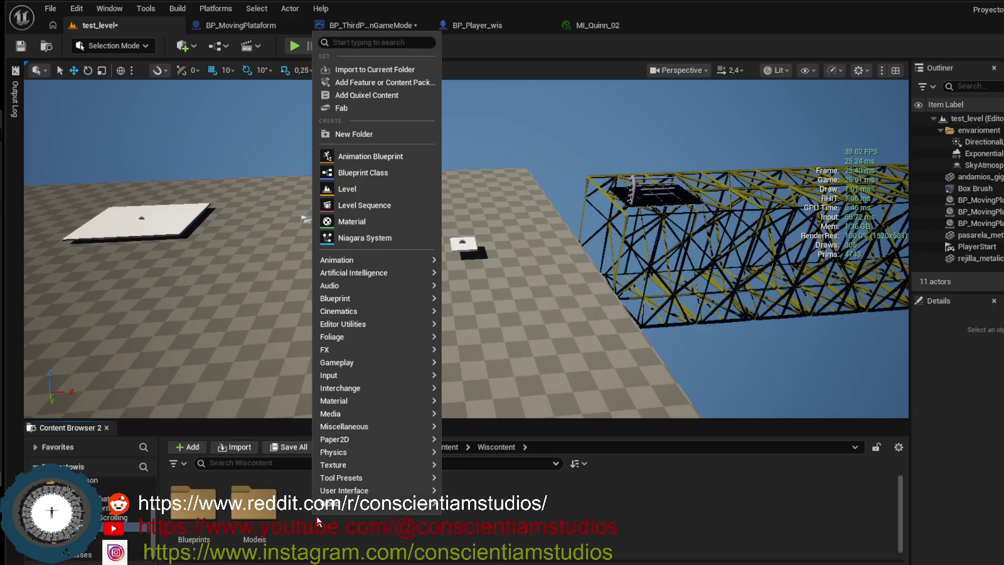
click(377, 134)
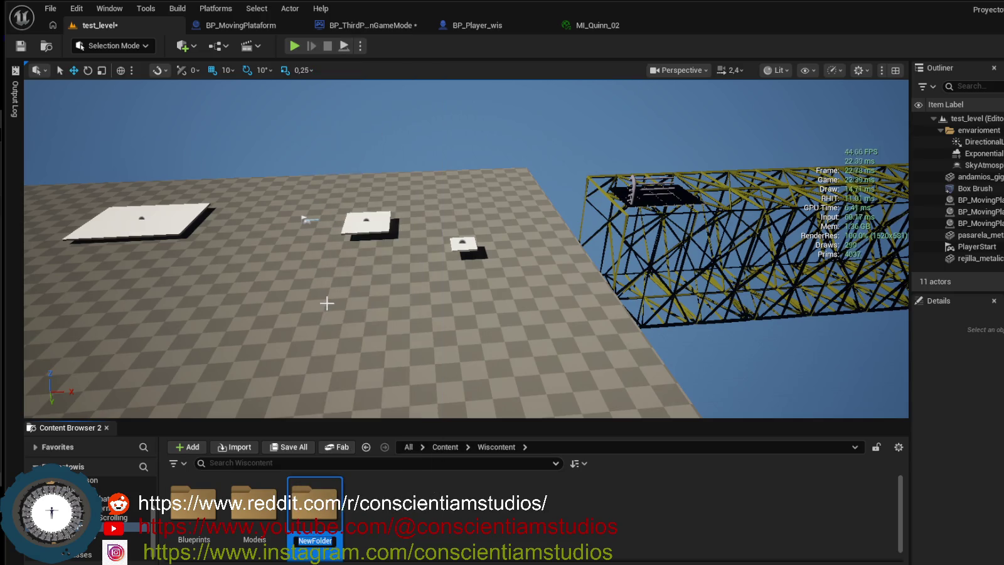
text(textures)
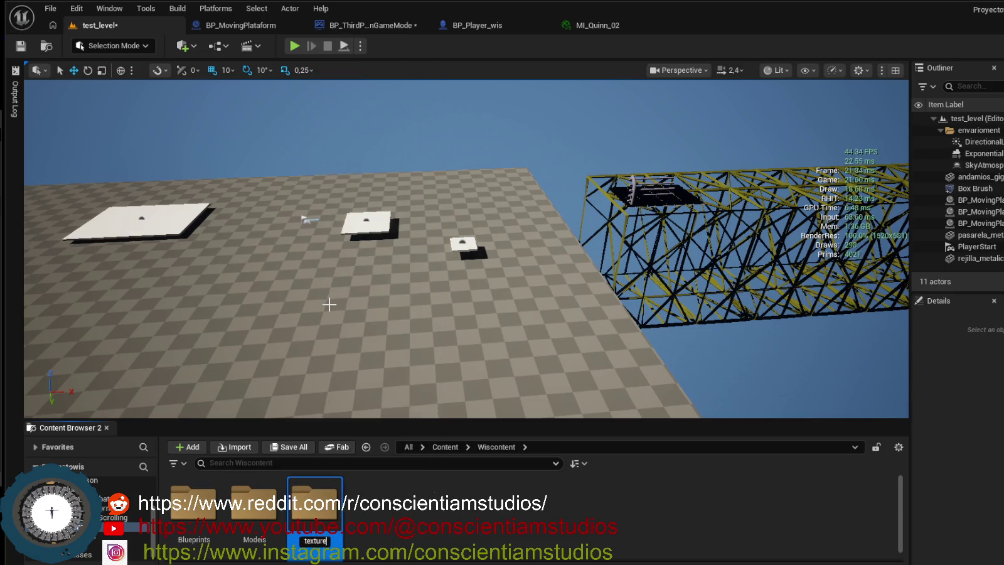
key(Return)
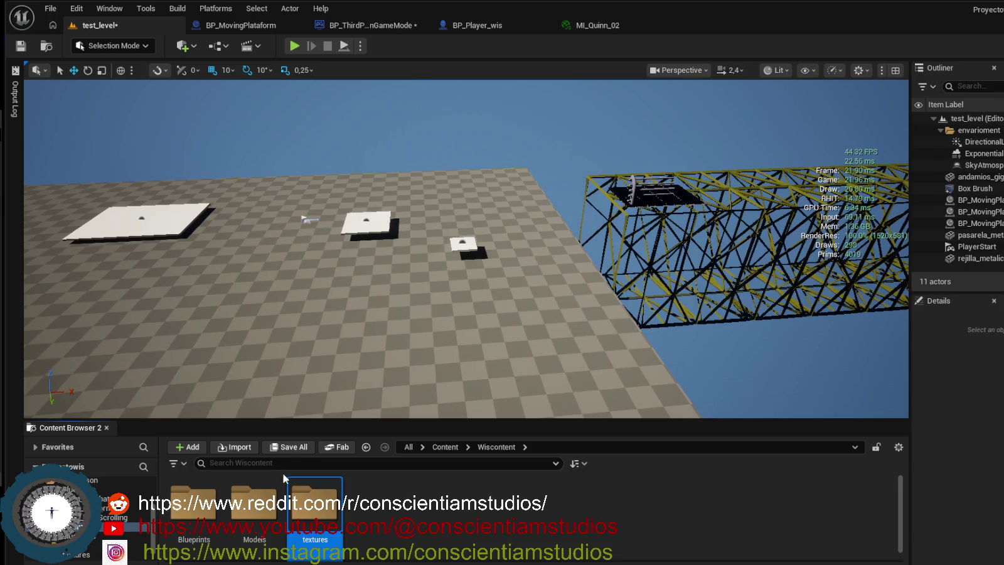
Rename the folder to 'Textureswis' and open it.
right_click(321, 537)
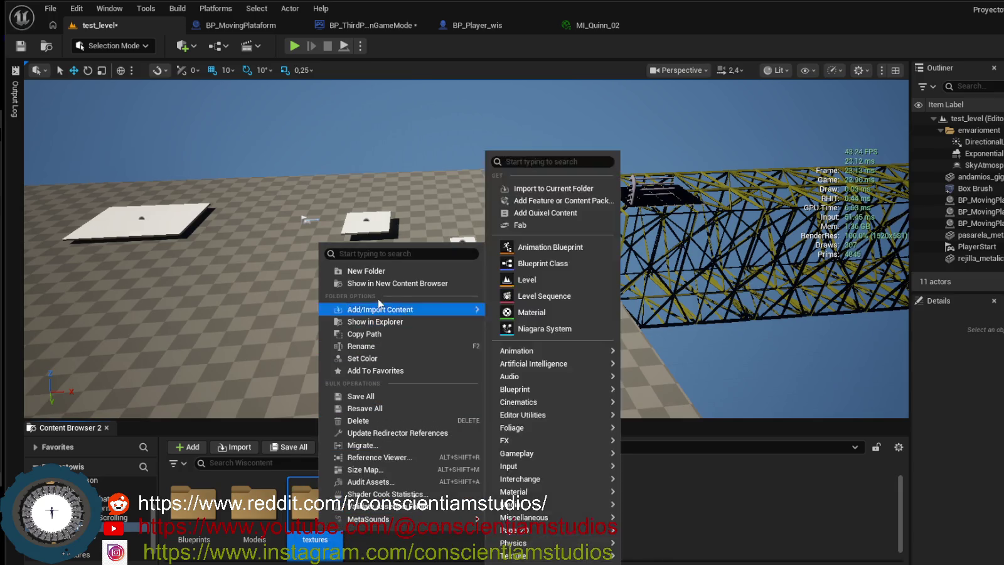
click(396, 346)
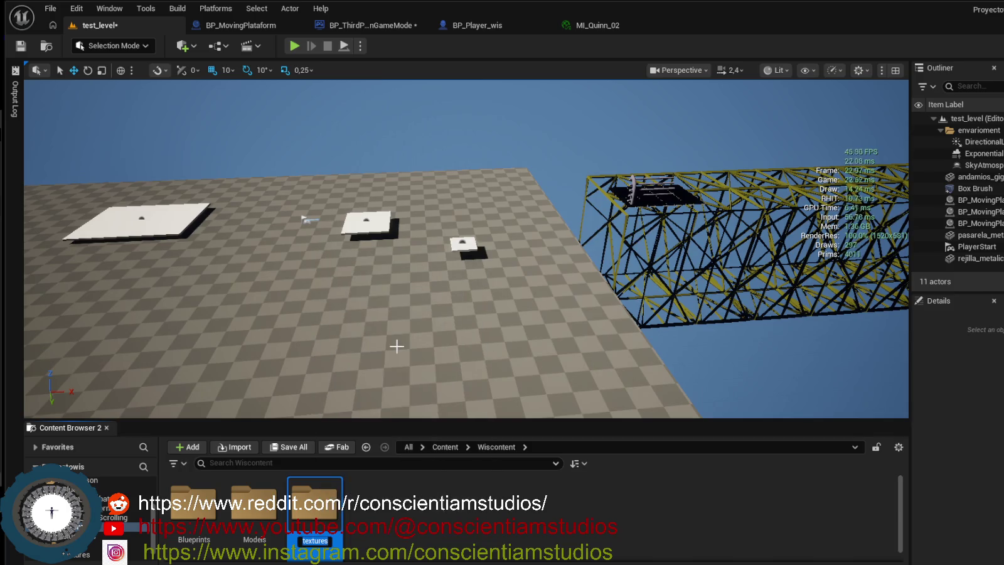
key(Return)
text(Textures)
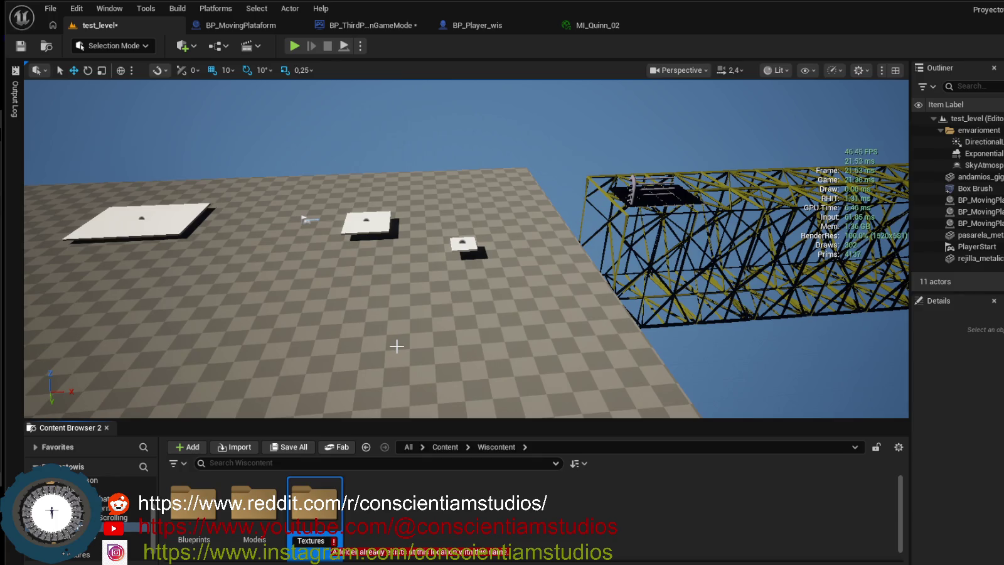
text(wis)
key(Return)
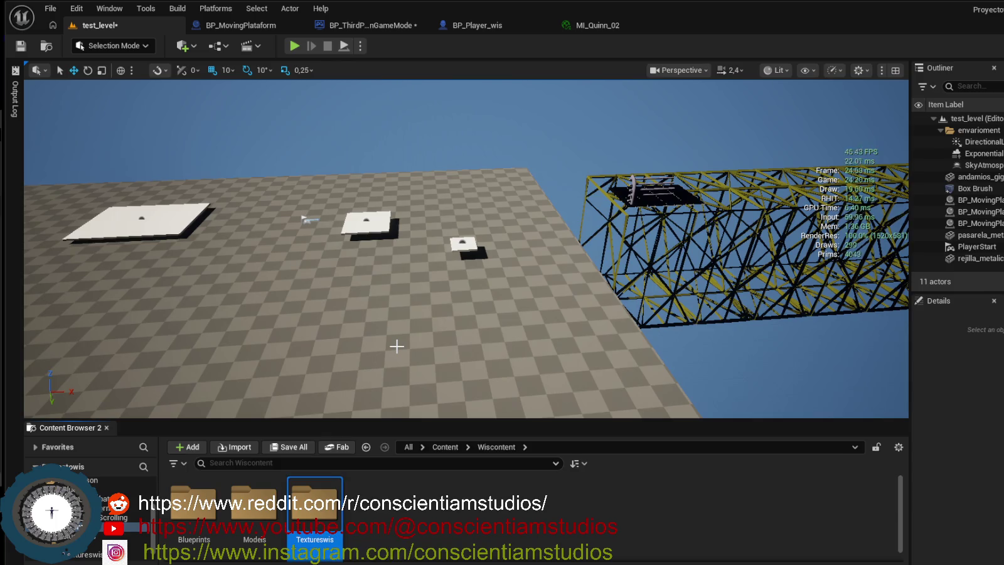
double_click(326, 553)
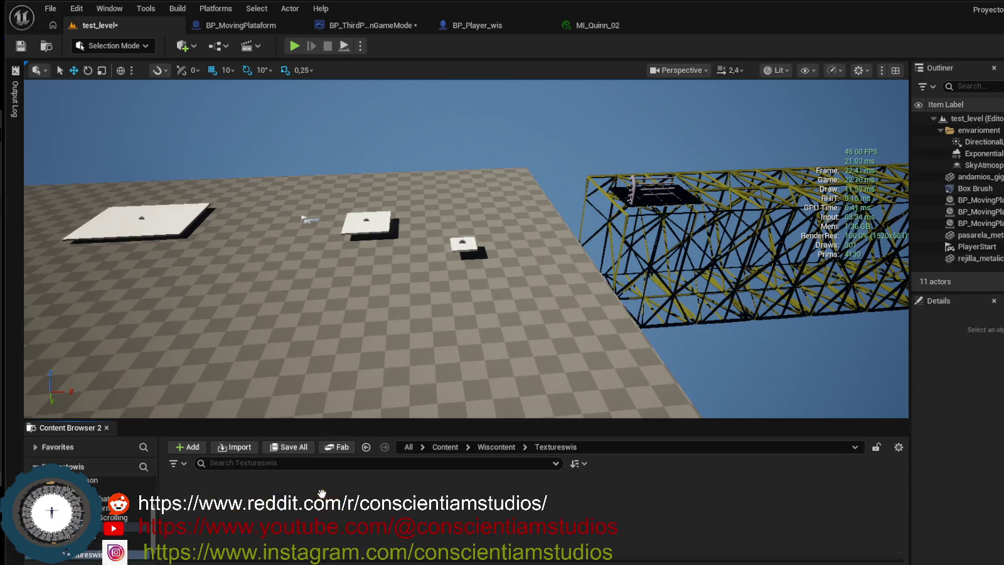
Create a folder in Textureswis, name it 'wall_white_gigant', and open it.
right_click(257, 496)
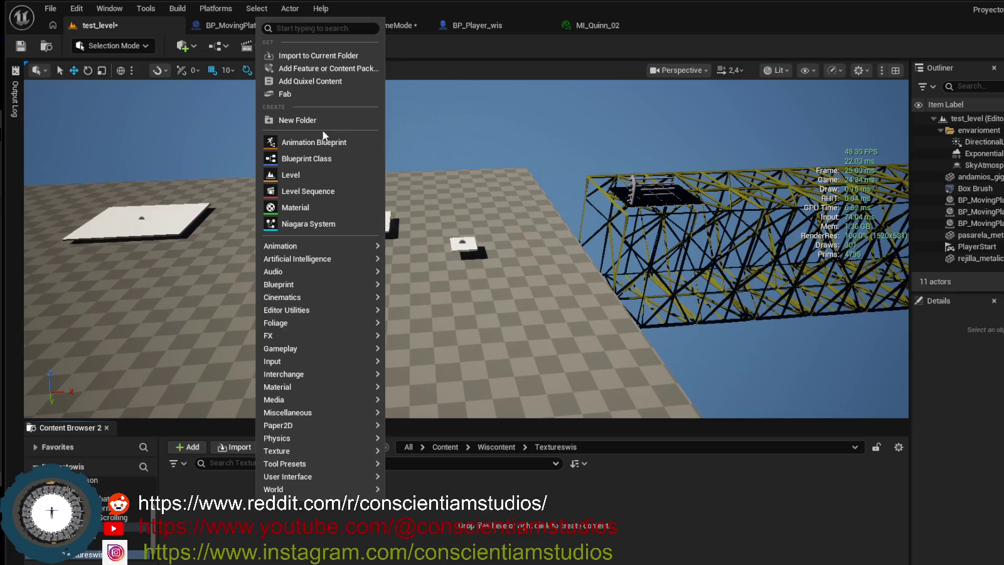
click(322, 123)
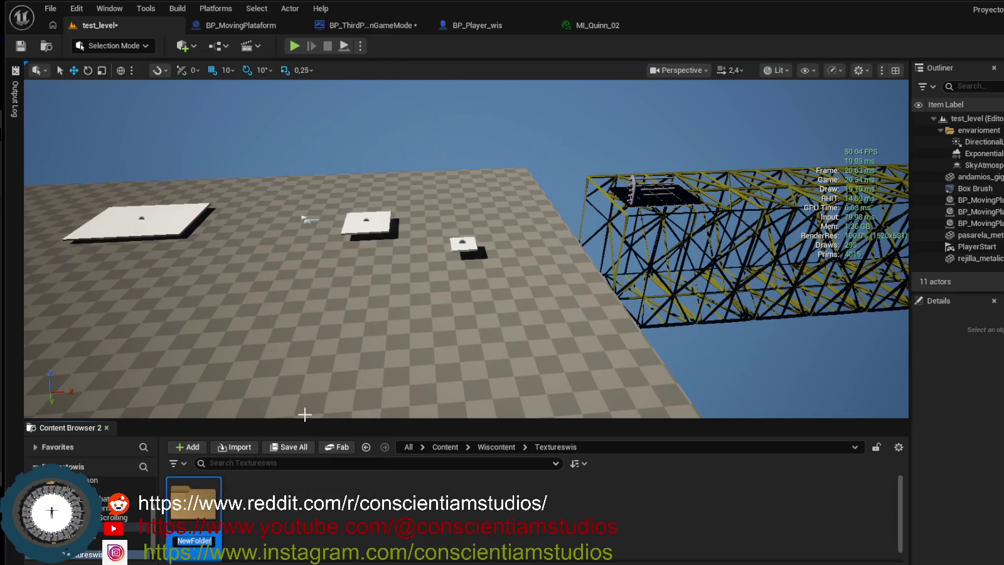
text(wall)
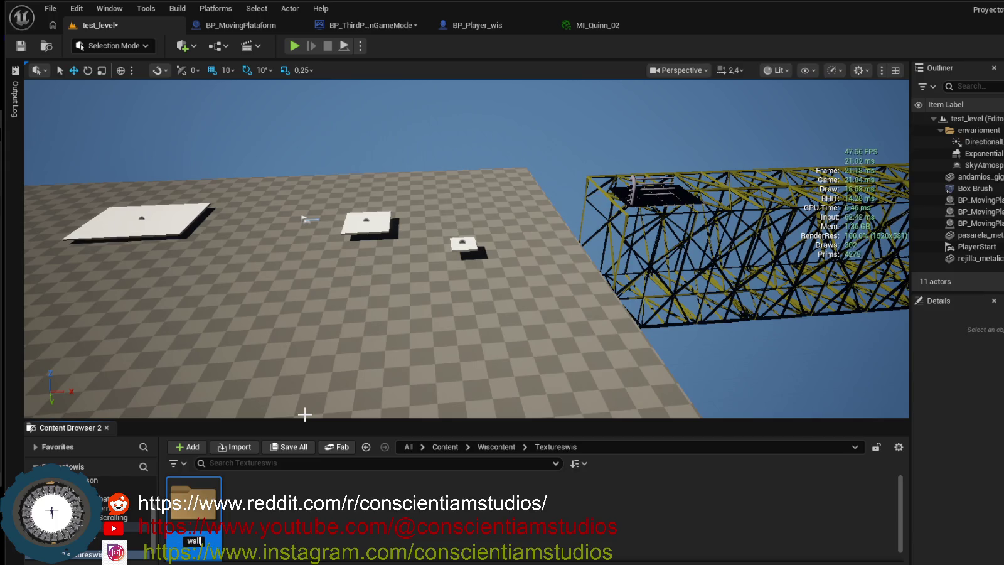
text(_white)
text(_)
text(big)
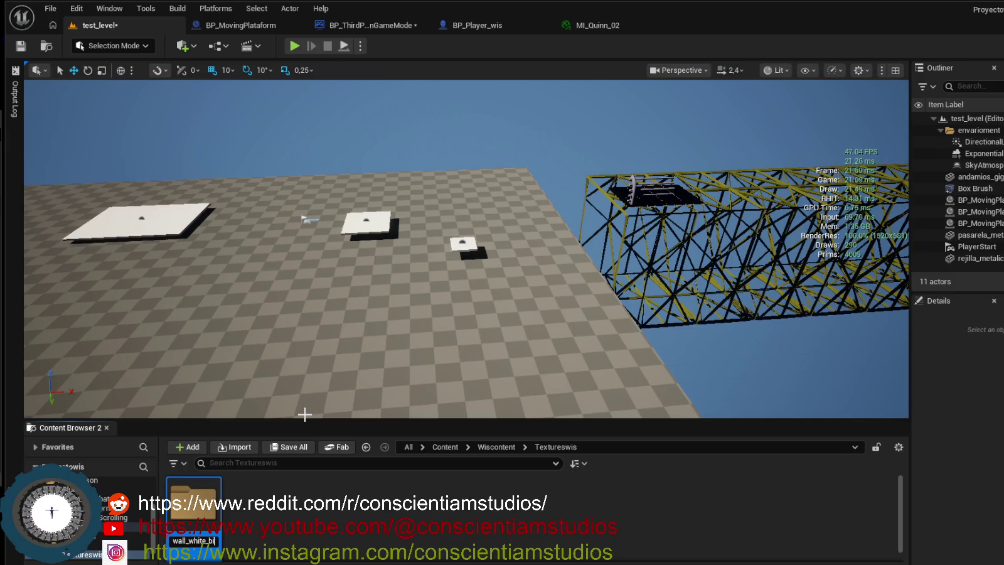
key(Return)
text(gigant)
key(Return)
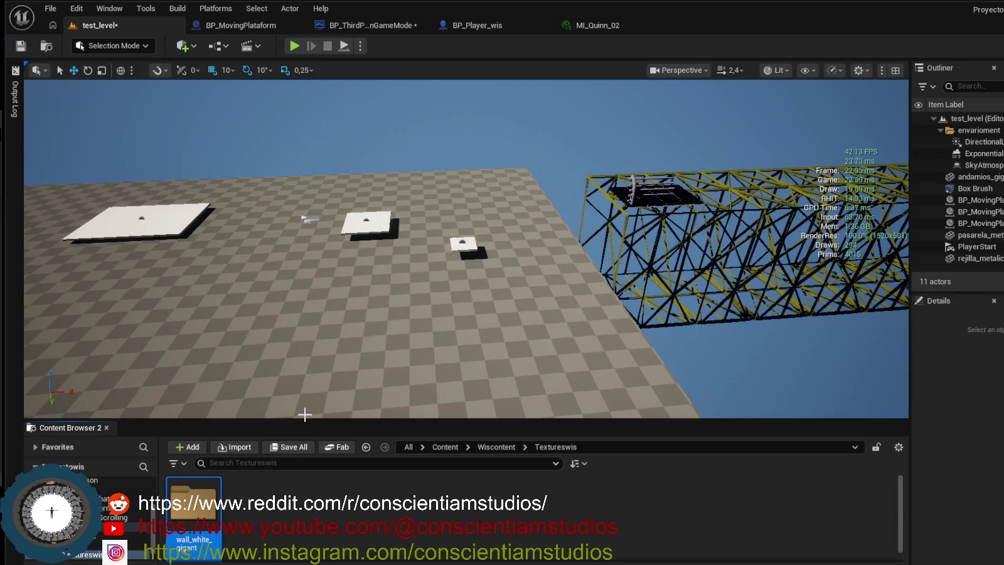
double_click(211, 510)
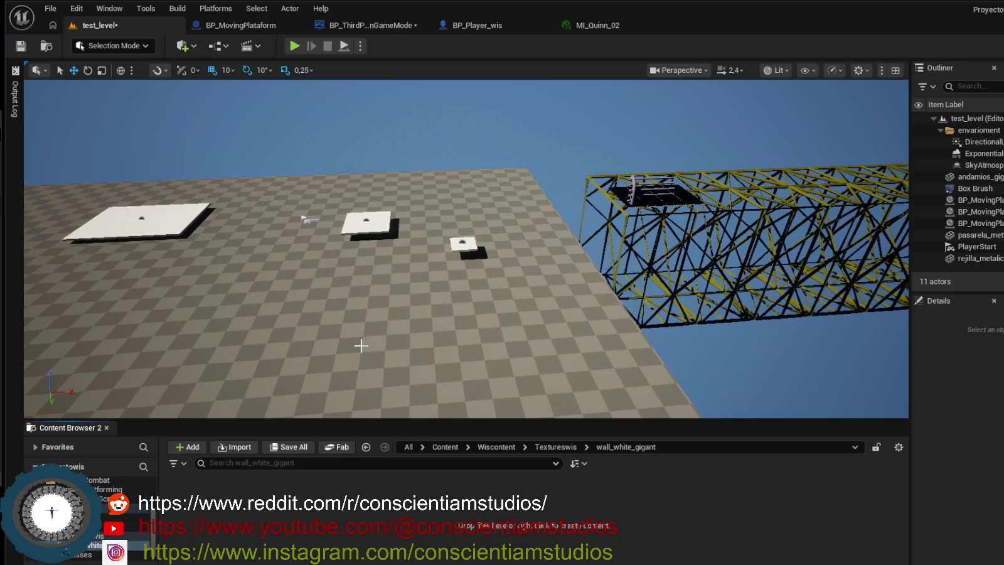
Move the small white platform, edit its Distance Moved value, and start Play.
click(462, 242)
mouse_move(502, 241)
mouse_down()
mouse_move(569, 240)
mouse_move(398, 262)
mouse_up()
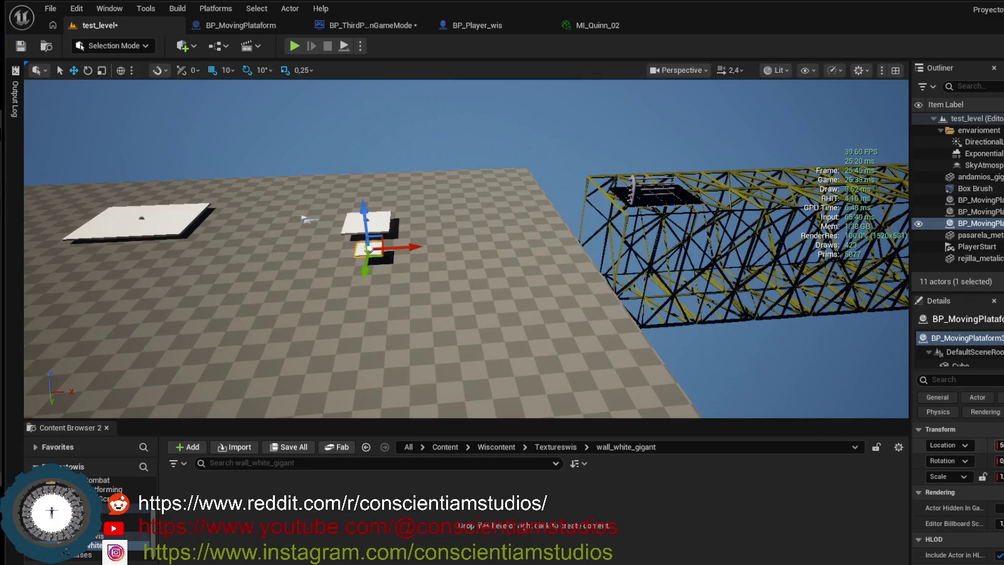
scroll(958, 489, down, 3)
scroll(958, 490, down, 1)
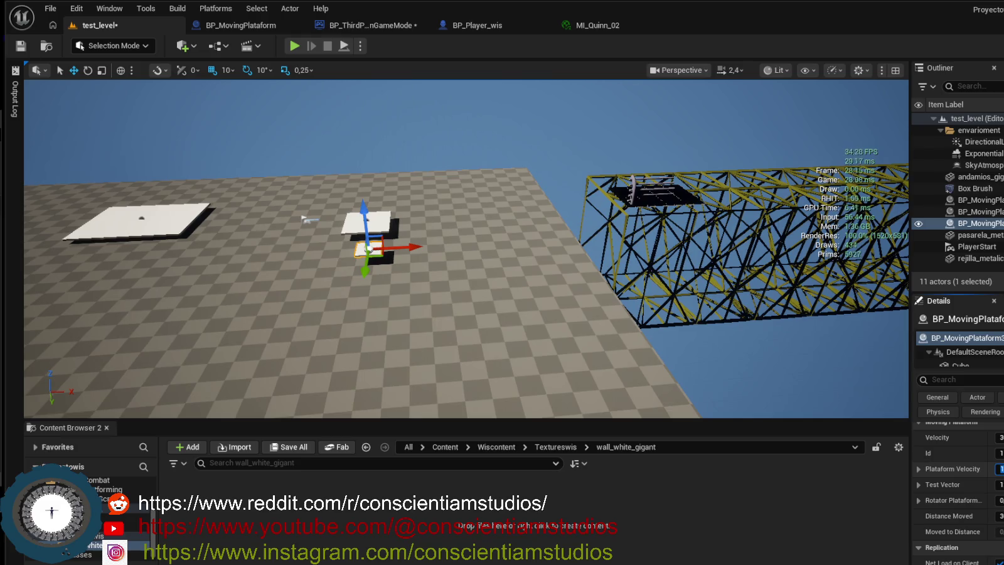
click(1000, 516)
text(5)
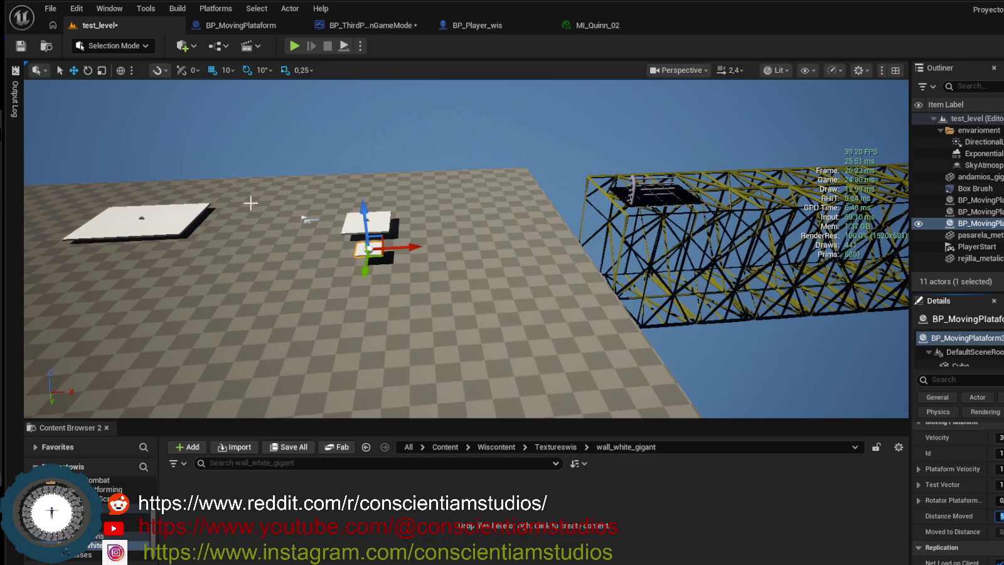
click(295, 47)
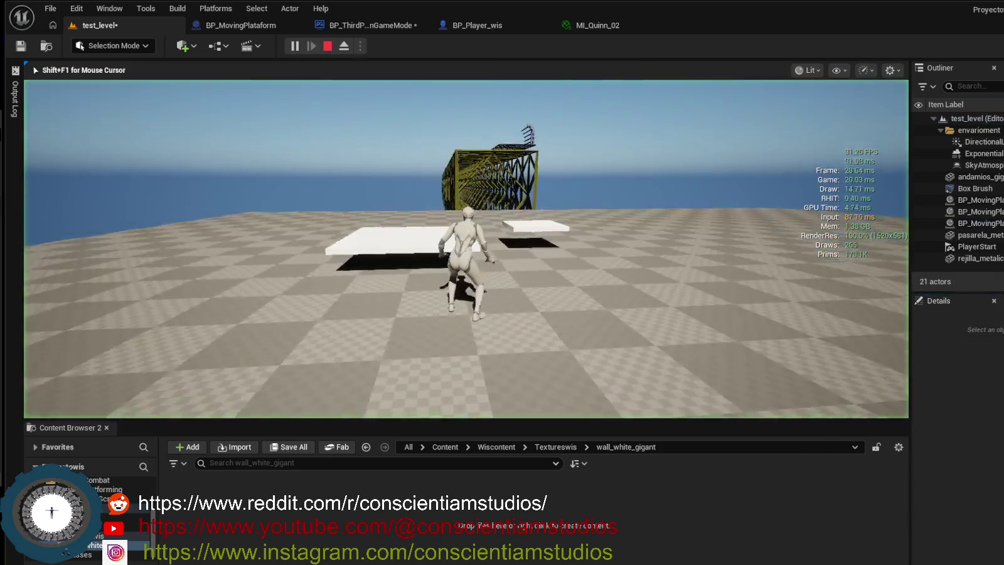
Walk the character across the moving platform toward the tower, then stop the playtest.
key(w)
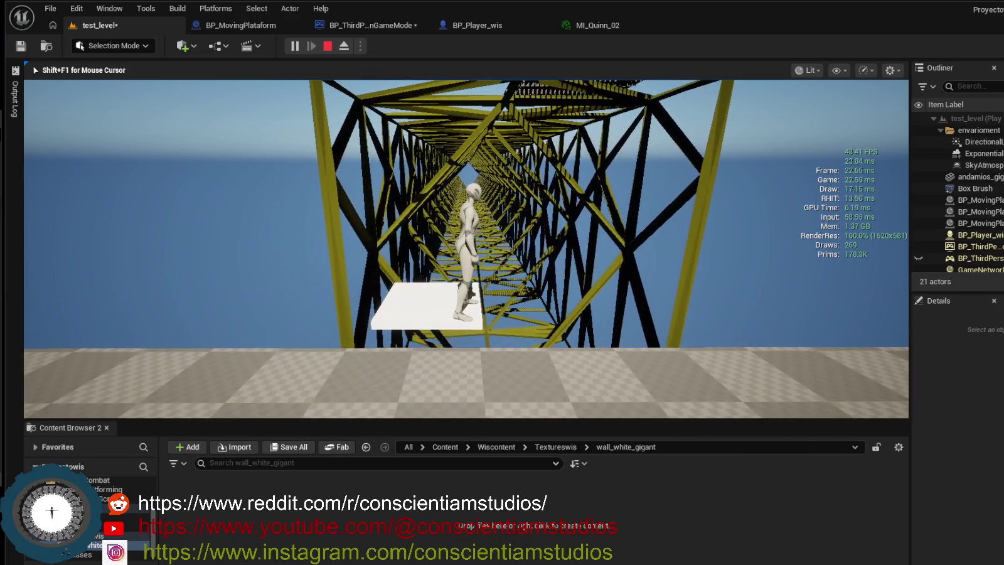
key(w)
key(w)
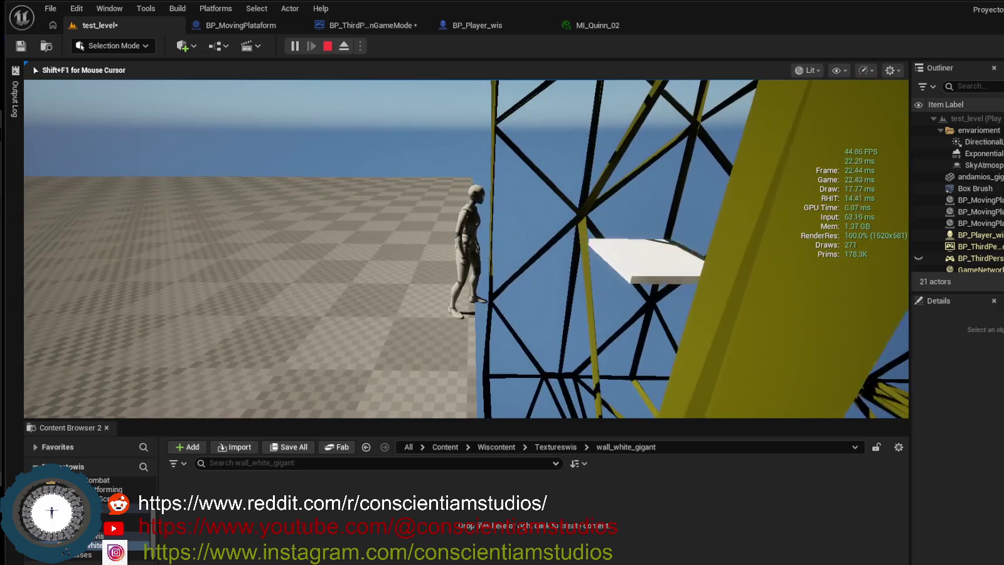
key(Escape)
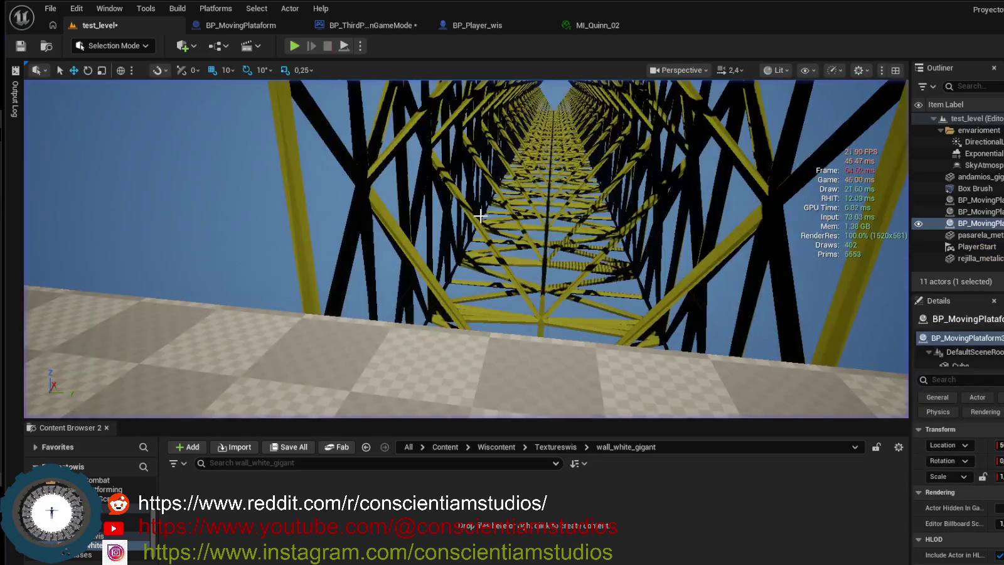
click(498, 203)
Frame the scaffold tower and locate its andamios_gigante_30m mesh asset.
key(f)
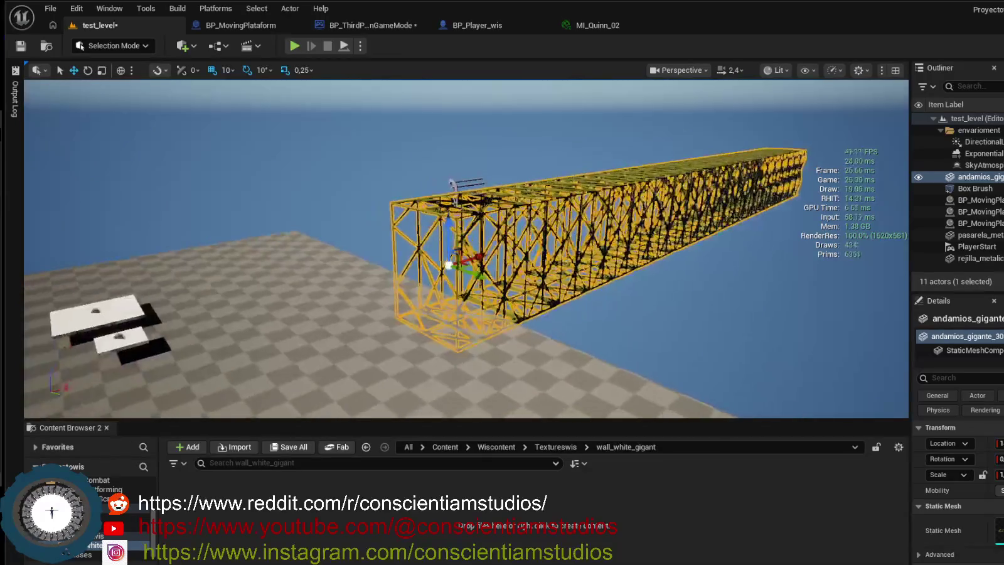
double_click(979, 176)
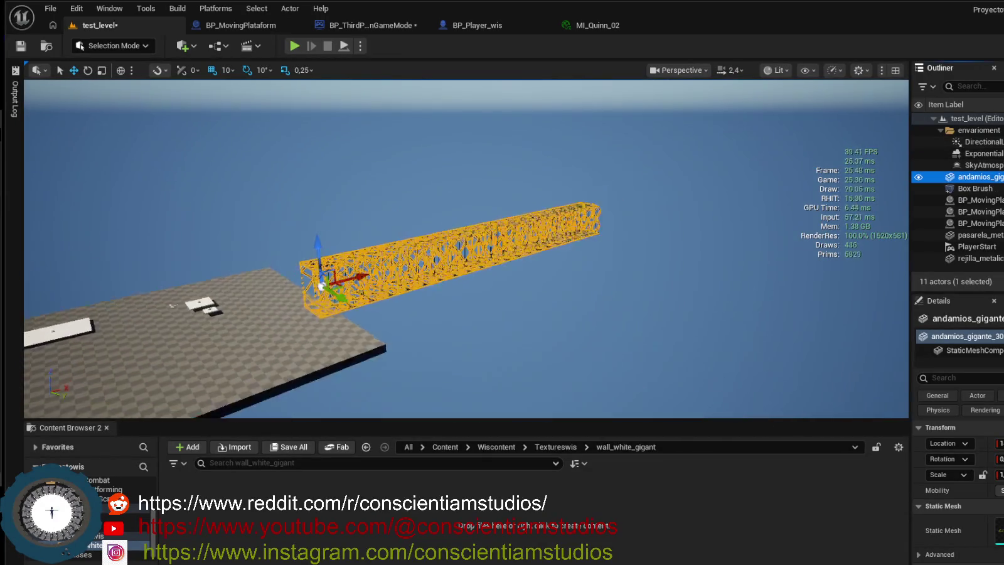
right_click(981, 178)
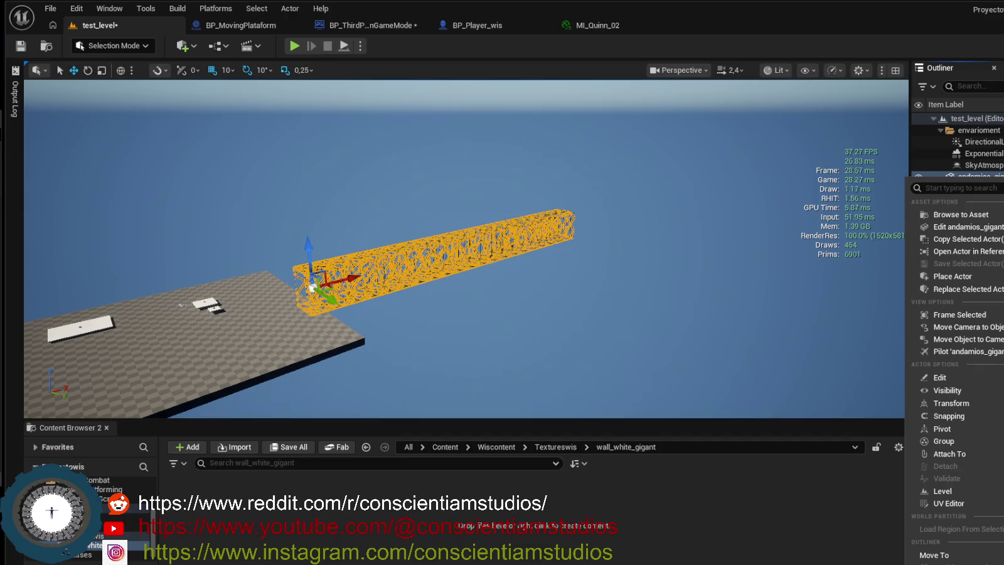
click(989, 218)
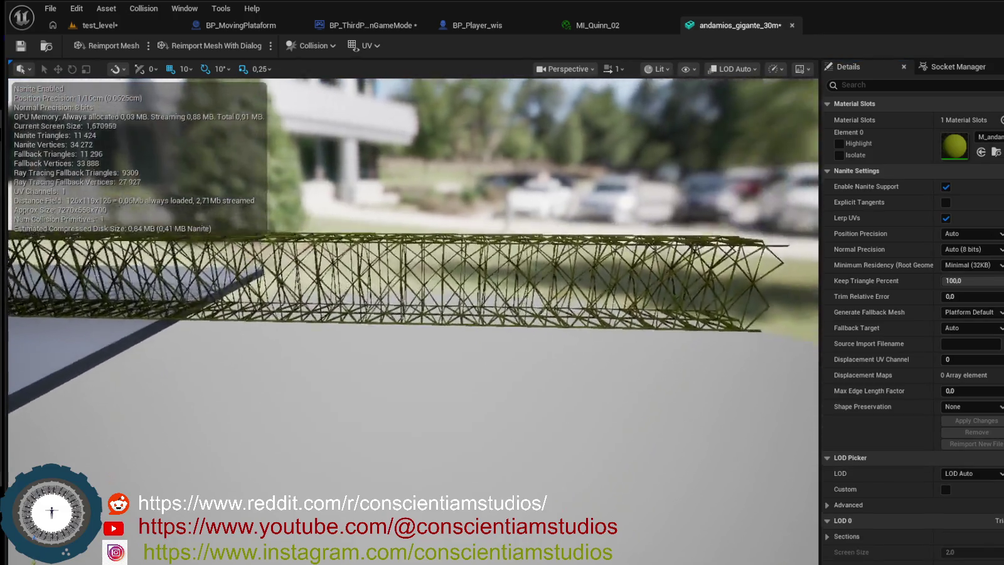
Orbit the scaffold mesh in its editor and check the Collision and Show menus.
mouse_move(414, 376)
mouse_down()
mouse_move(514, 377)
mouse_move(389, 377)
mouse_move(439, 389)
mouse_move(433, 420)
mouse_move(521, 421)
mouse_move(364, 420)
mouse_move(345, 345)
mouse_move(219, 345)
mouse_up()
drag(472, 185, 472, 241)
drag(513, 330, 483, 289)
click(327, 46)
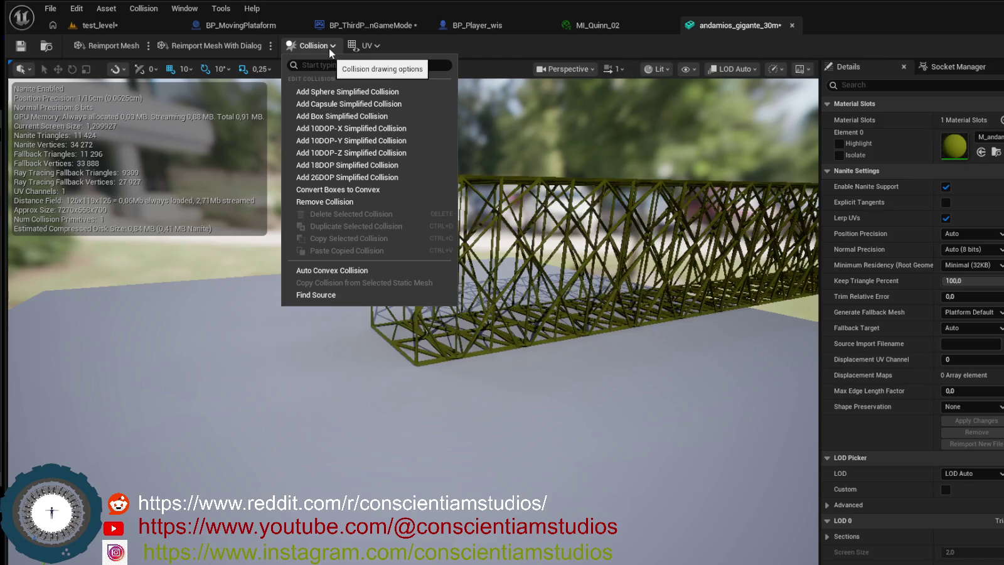
click(329, 48)
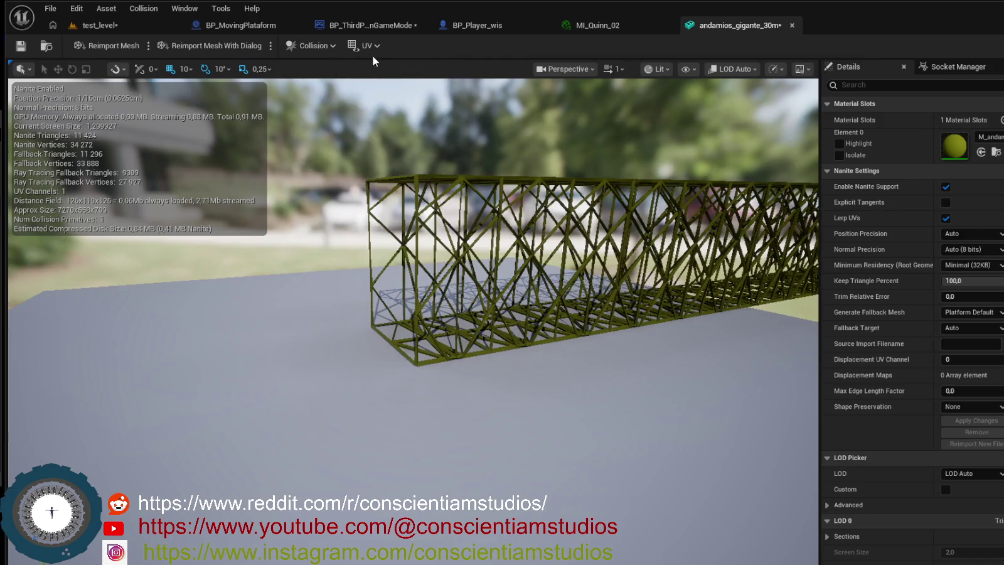
click(328, 45)
click(334, 46)
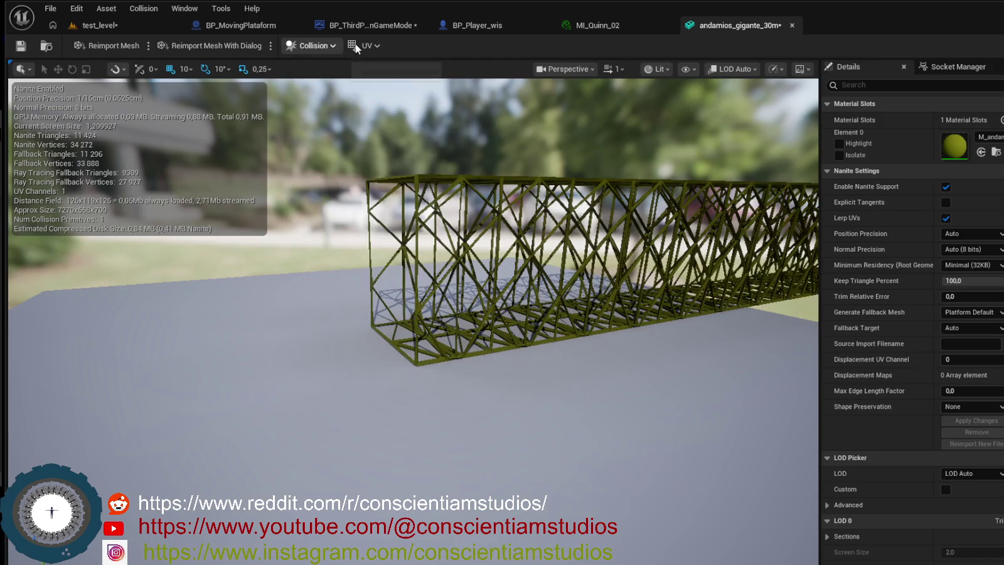
click(686, 69)
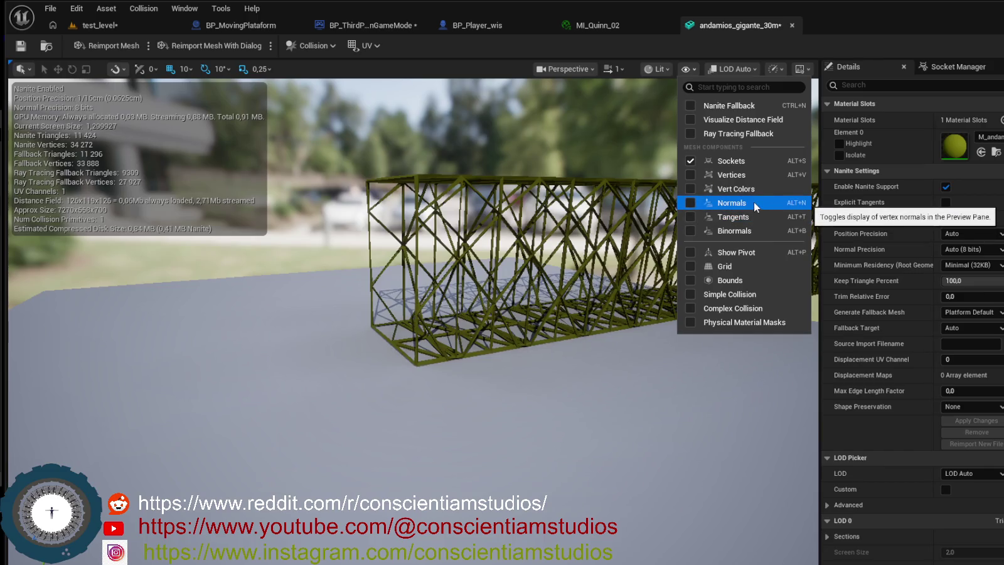
Show the mesh's simple and complex collision overlays in the viewport.
click(691, 293)
mouse_move(584, 296)
mouse_down()
mouse_move(521, 300)
mouse_move(556, 296)
mouse_move(577, 242)
mouse_up()
click(694, 71)
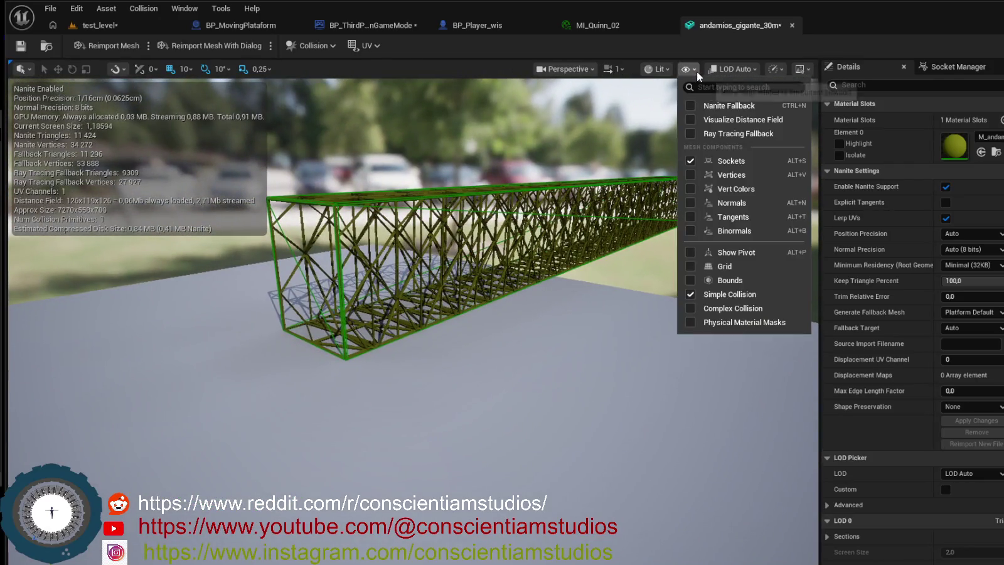
click(691, 308)
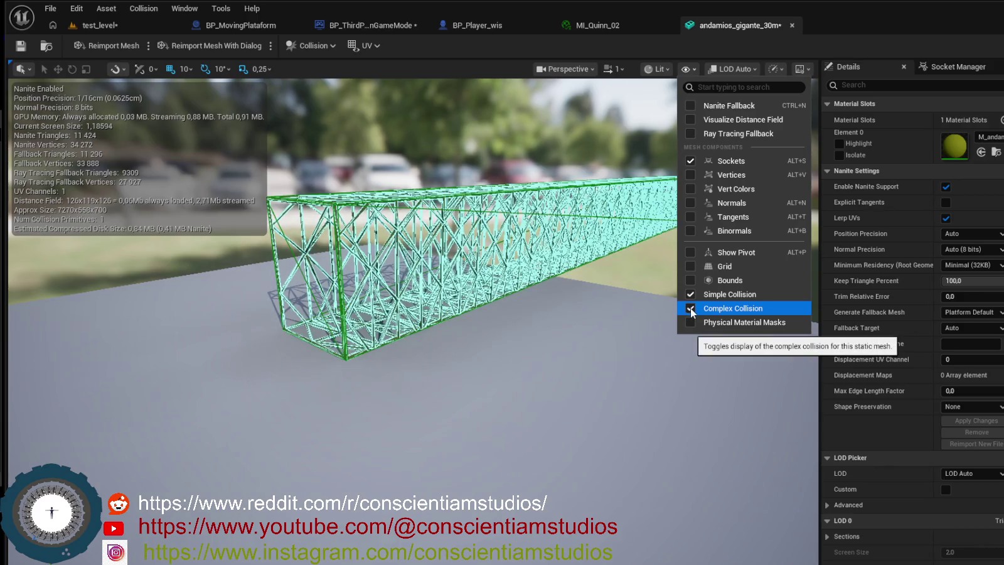
drag(603, 314, 555, 245)
Set Collision Complexity to Use Complex Collision and return to test_level.
scroll(877, 448, down, 3)
scroll(881, 449, down, 15)
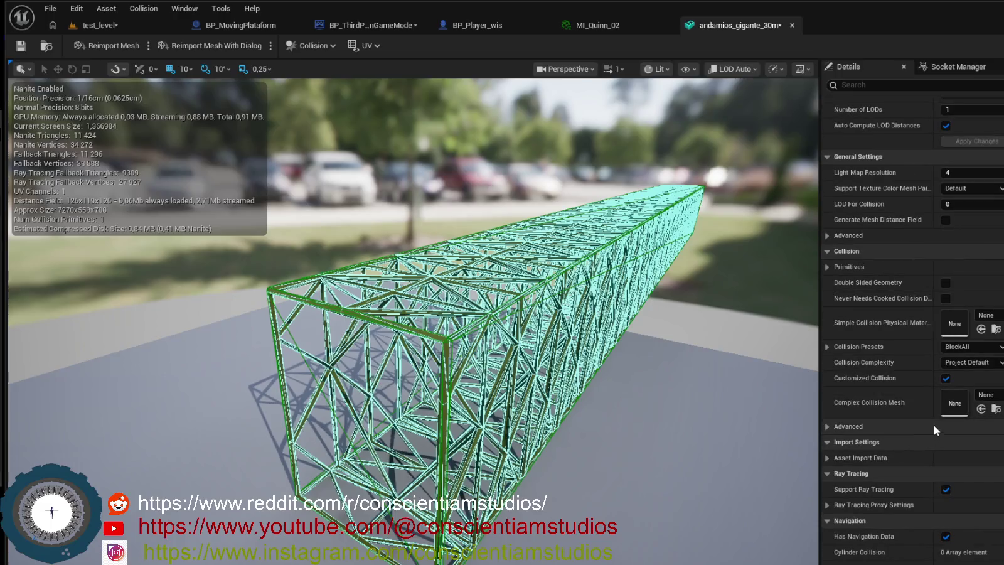
click(999, 367)
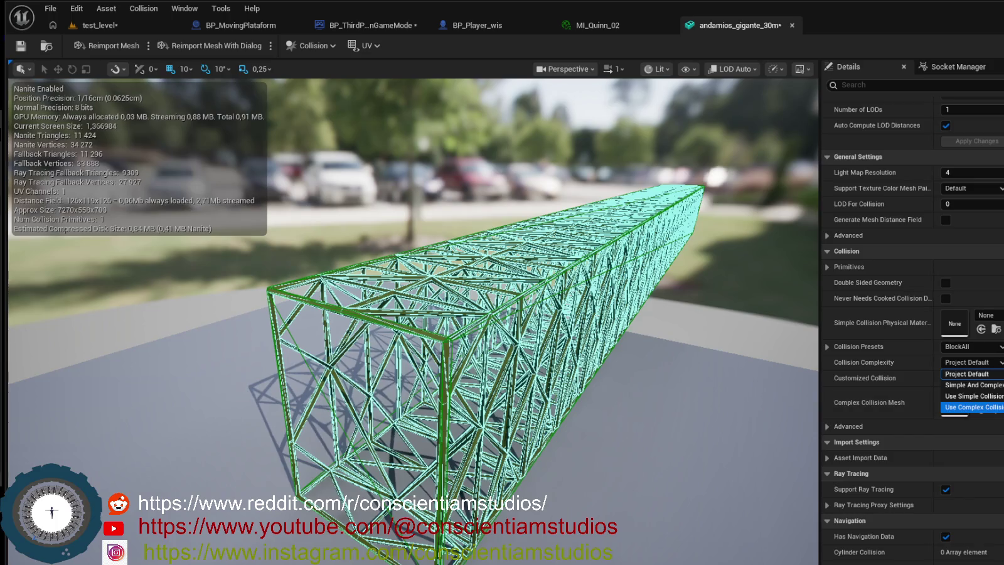
click(974, 407)
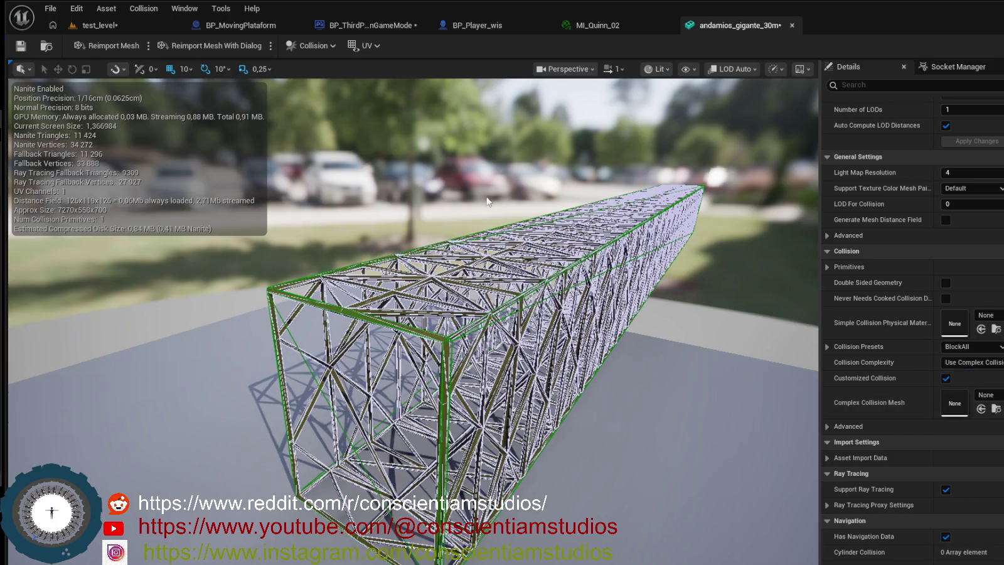
click(112, 29)
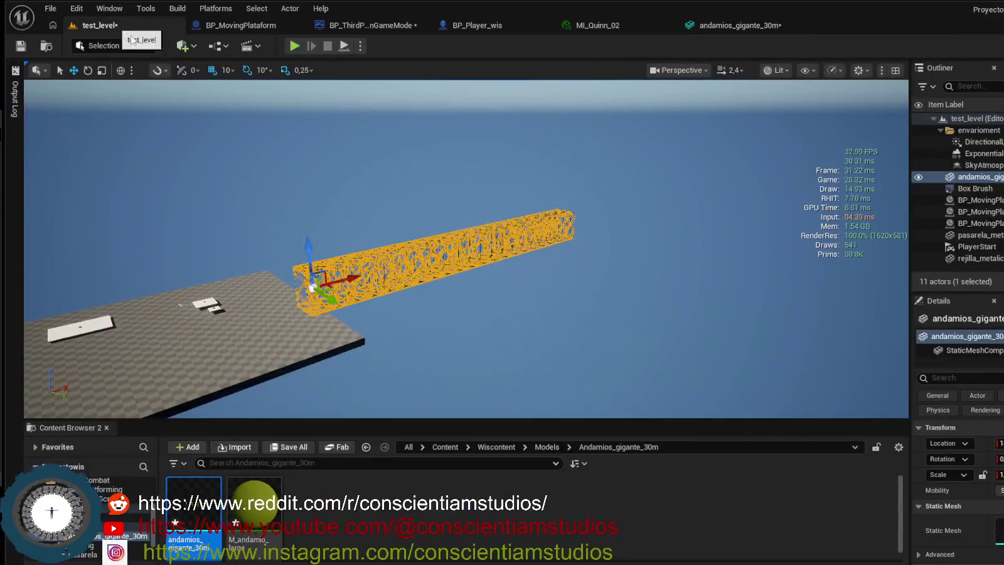
Check the scaffold mesh editor again, then go back to test_level.
click(732, 25)
scroll(566, 133, up, 3)
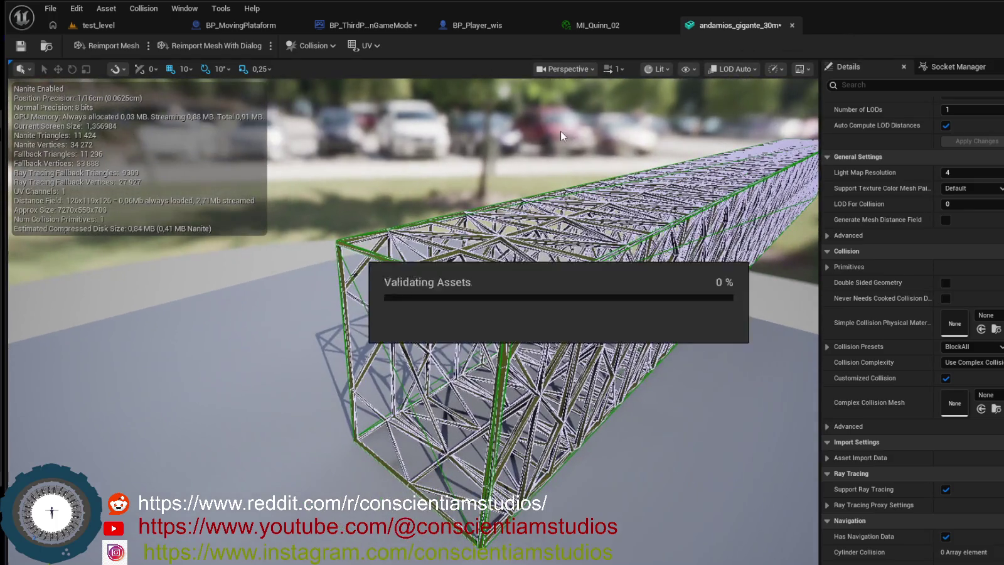
click(133, 22)
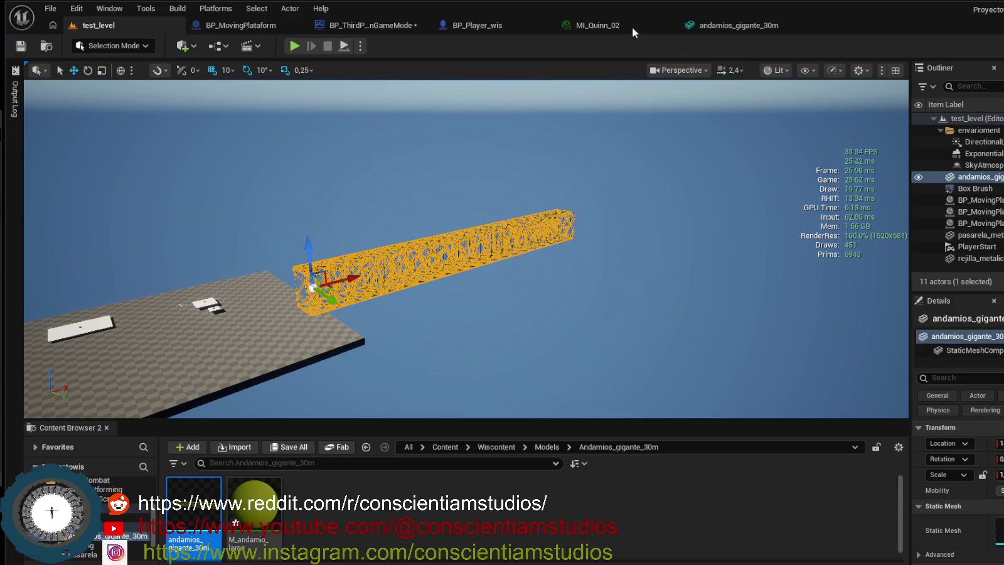
Playtest riding the moving platform, then stop Play and select the giant scaffold.
click(294, 47)
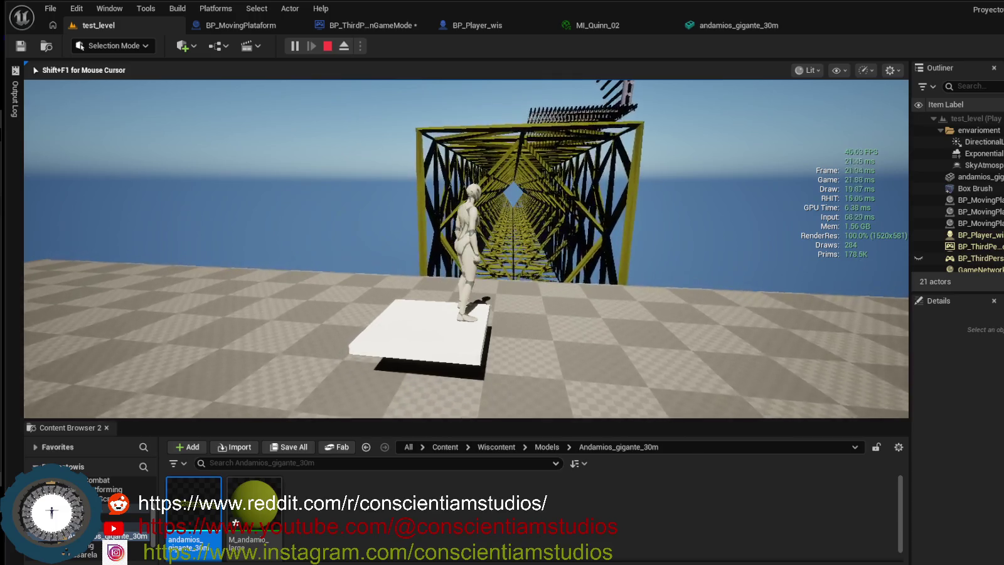
key(s)
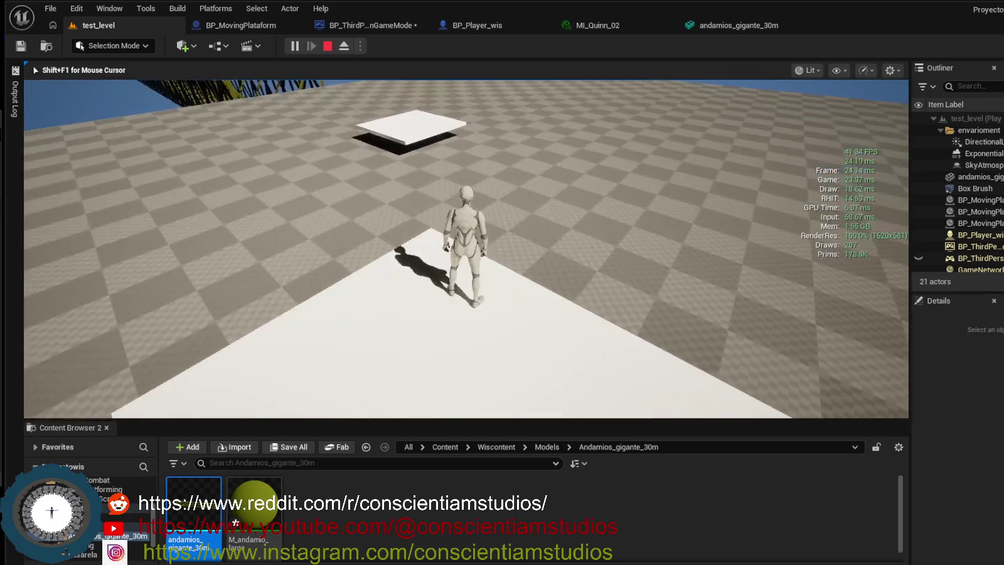
key(w)
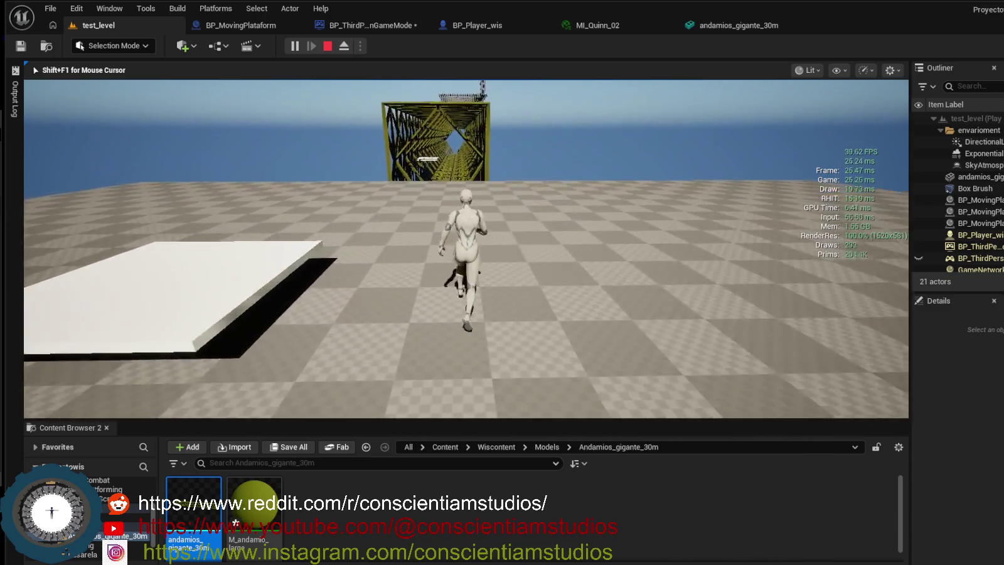
key(Escape)
click(433, 257)
Open Wiscontent/Textureswis in the Content Browser, revealing the wall_white_gigant subfolder.
key(f)
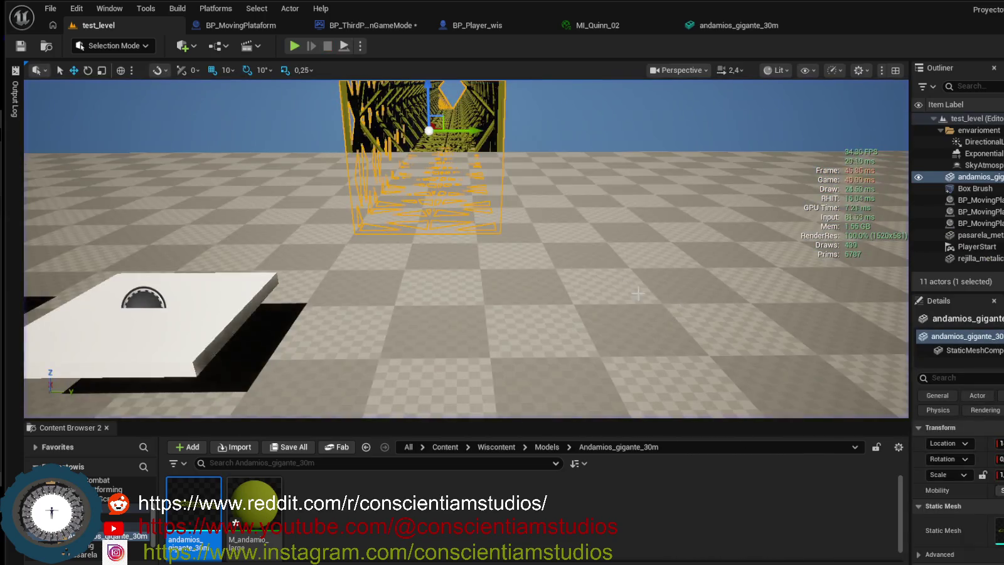
key(w)
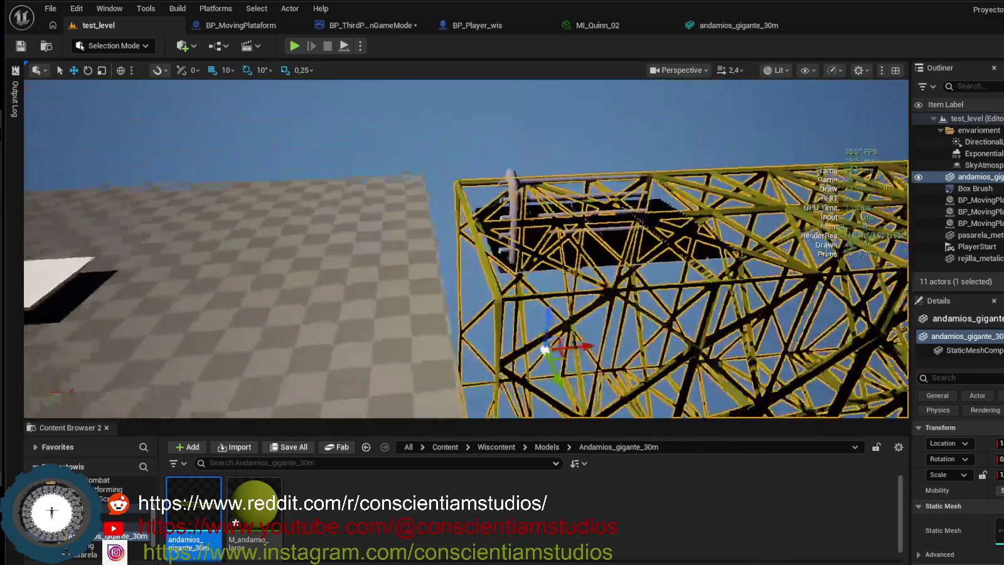
drag(570, 248, 570, 248)
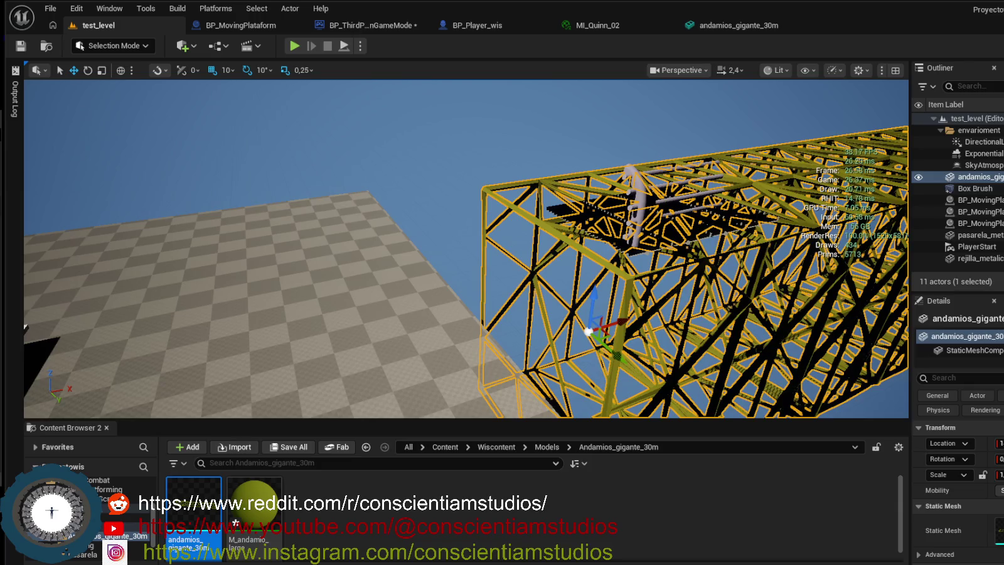
key(s)
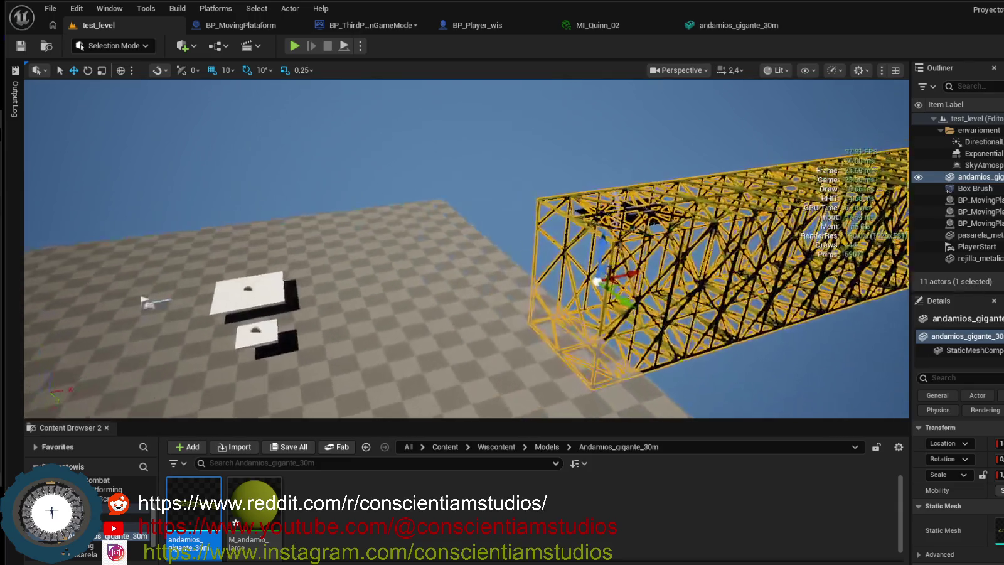
click(82, 511)
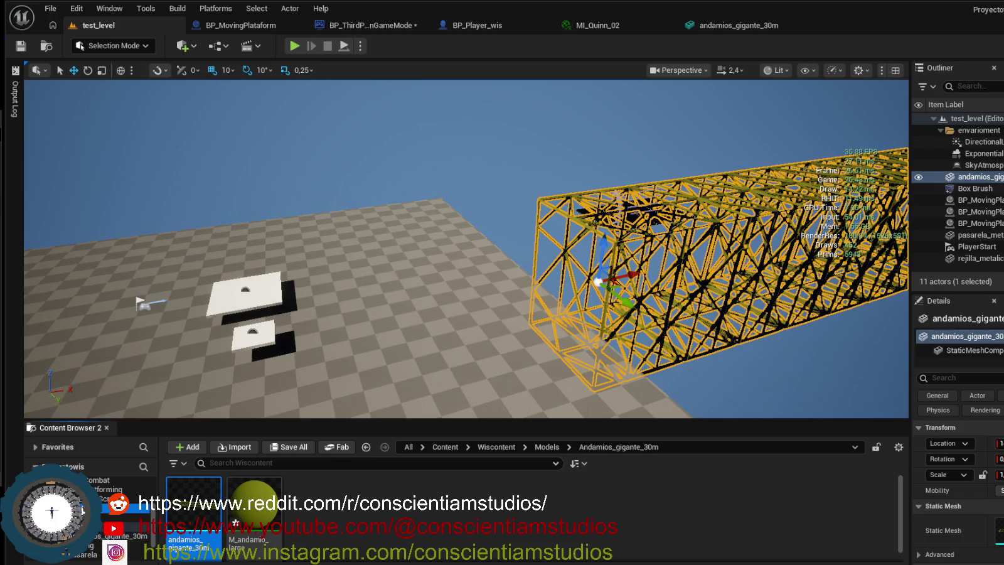
double_click(317, 511)
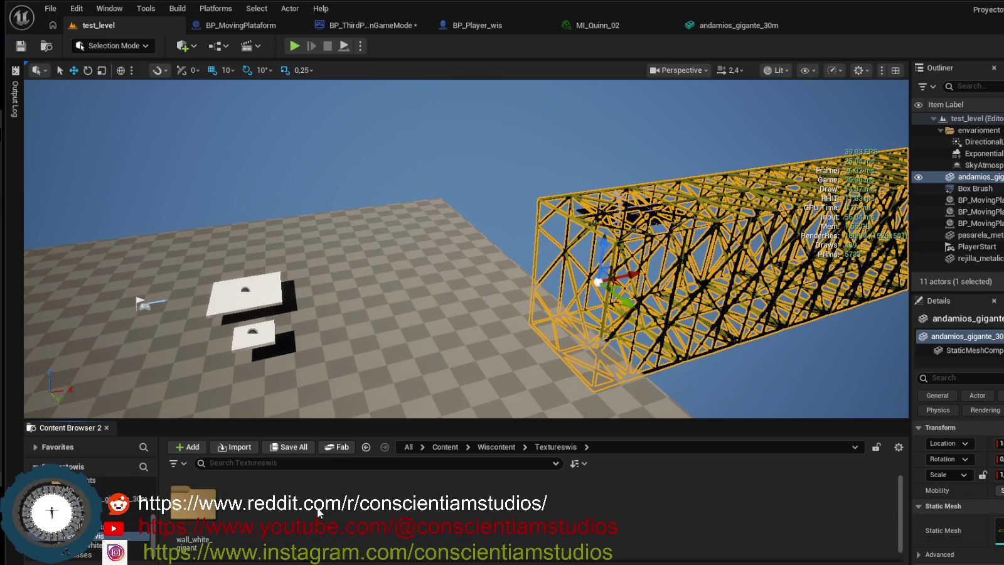
Open wall_white_gigant holding the texture_concreto asset and hide the stats overlay.
double_click(208, 515)
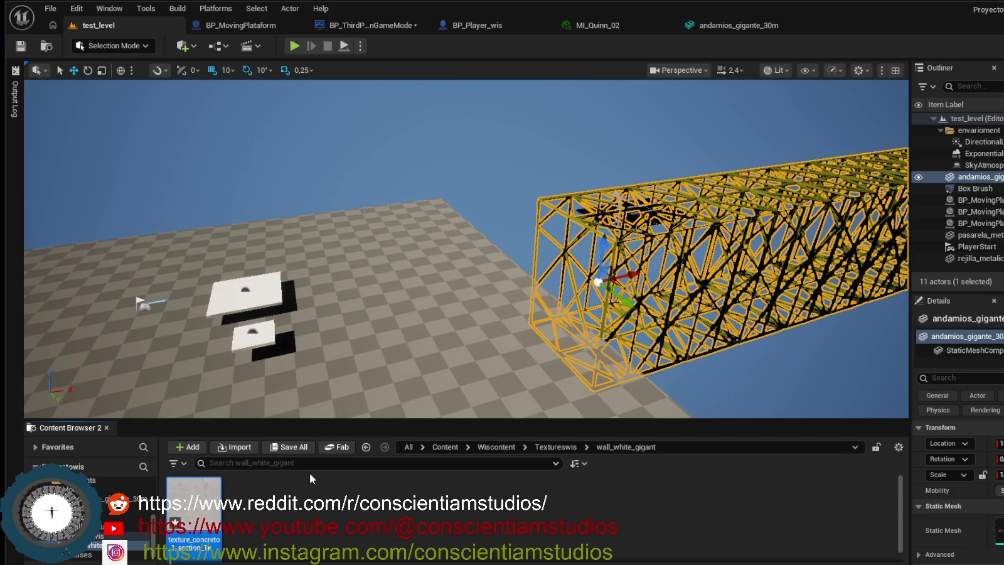
mouse_move(345, 358)
mouse_down()
mouse_move(389, 360)
mouse_move(367, 324)
mouse_move(289, 368)
mouse_up()
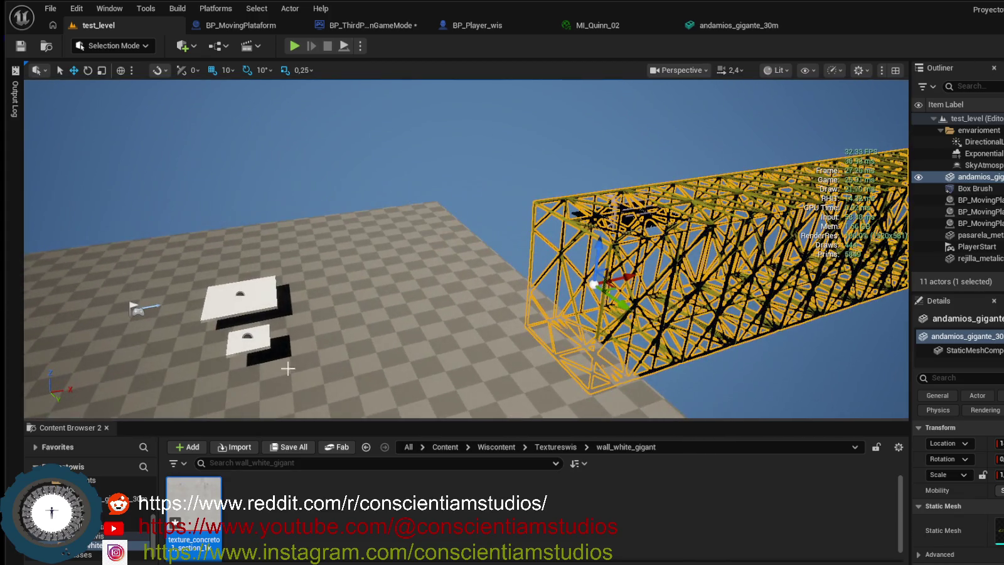
click(269, 505)
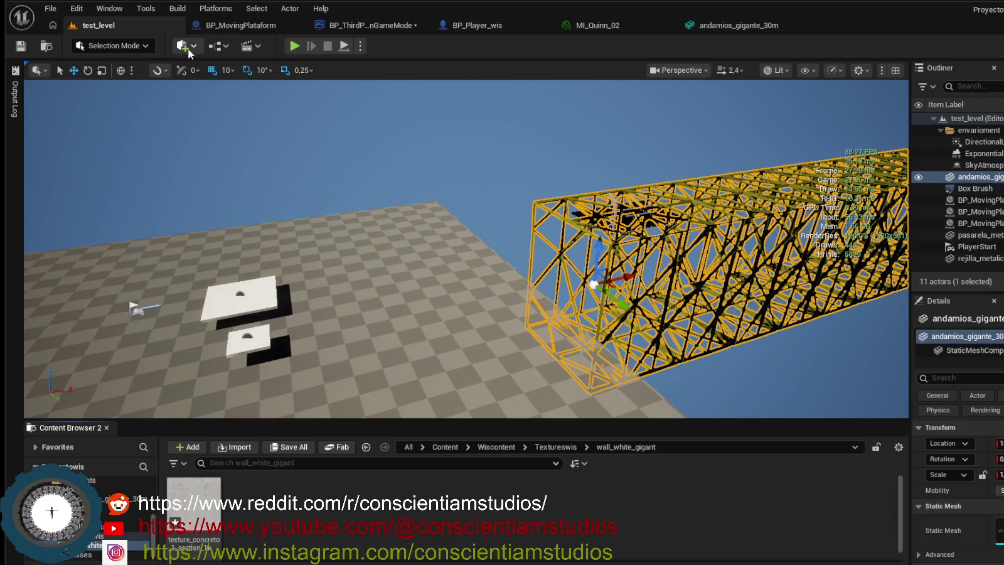
key(ctrl+shift+h)
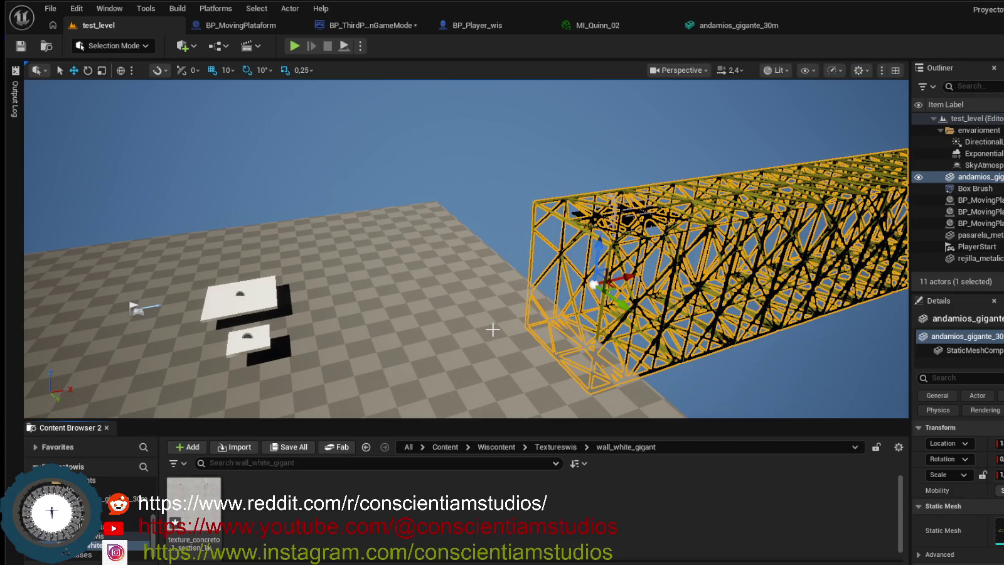
mouse_move(594, 284)
mouse_down()
mouse_move(603, 207)
mouse_move(552, 201)
mouse_move(533, 182)
mouse_up()
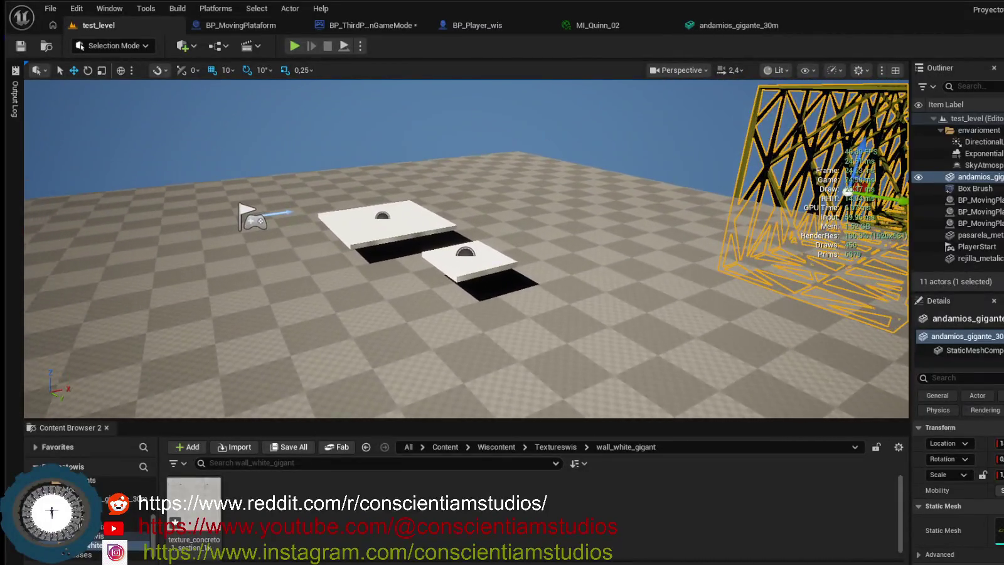
Place a Box brush from Quick Add > Geometry and set its Z size to 400.
click(183, 46)
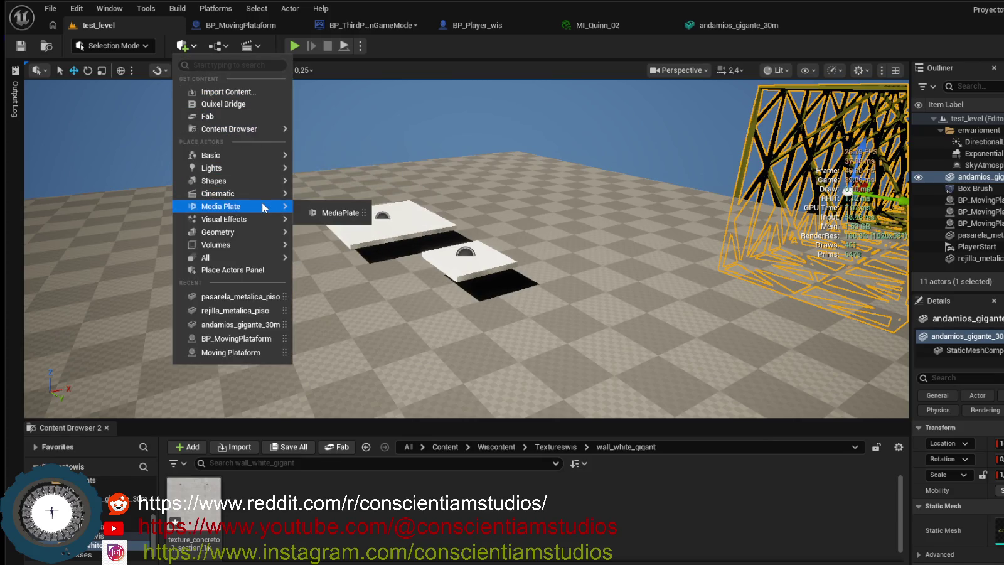
mouse_move(252, 234)
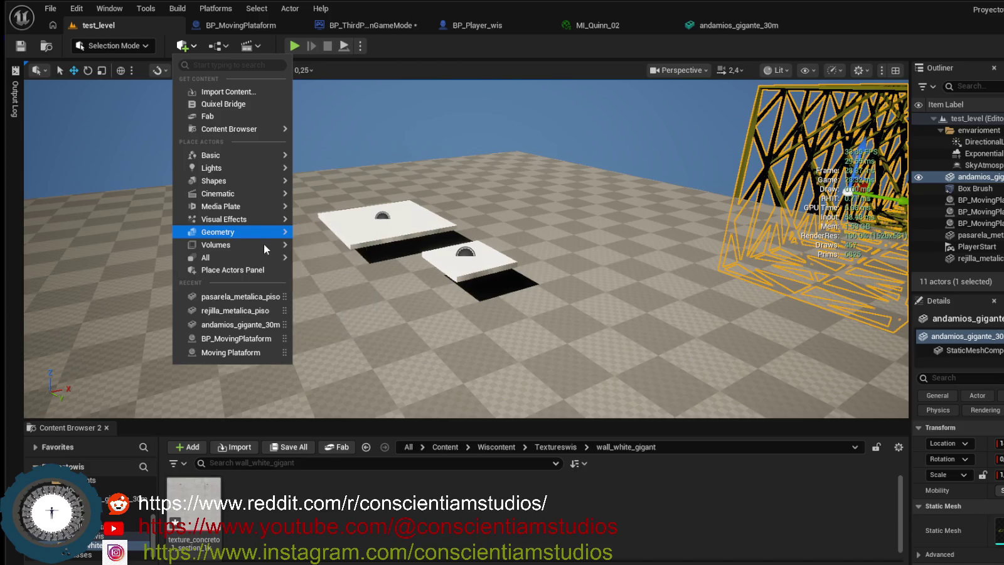
mouse_move(266, 249)
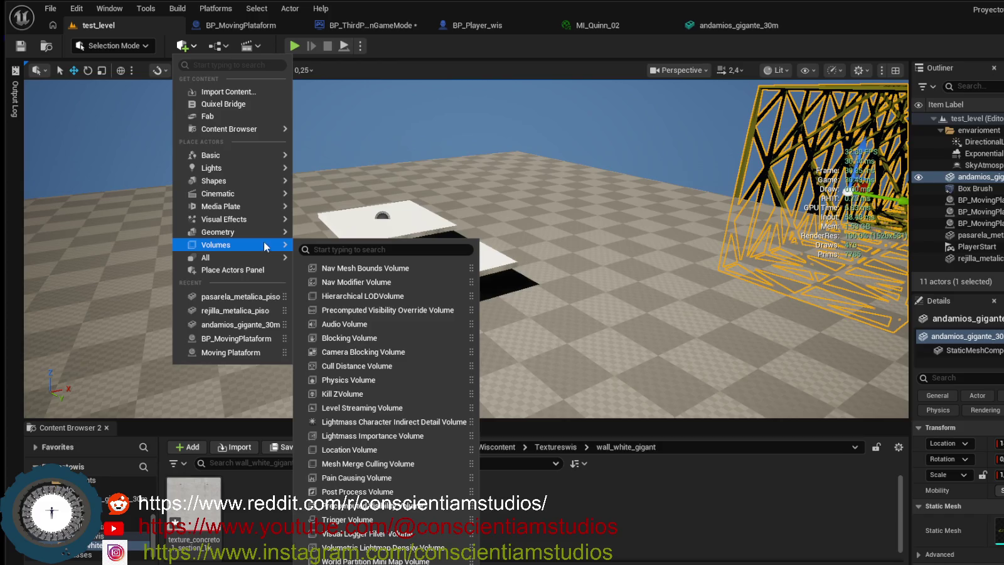
mouse_move(327, 236)
mouse_down()
mouse_move(408, 214)
mouse_move(547, 207)
mouse_move(540, 181)
mouse_move(550, 179)
mouse_up()
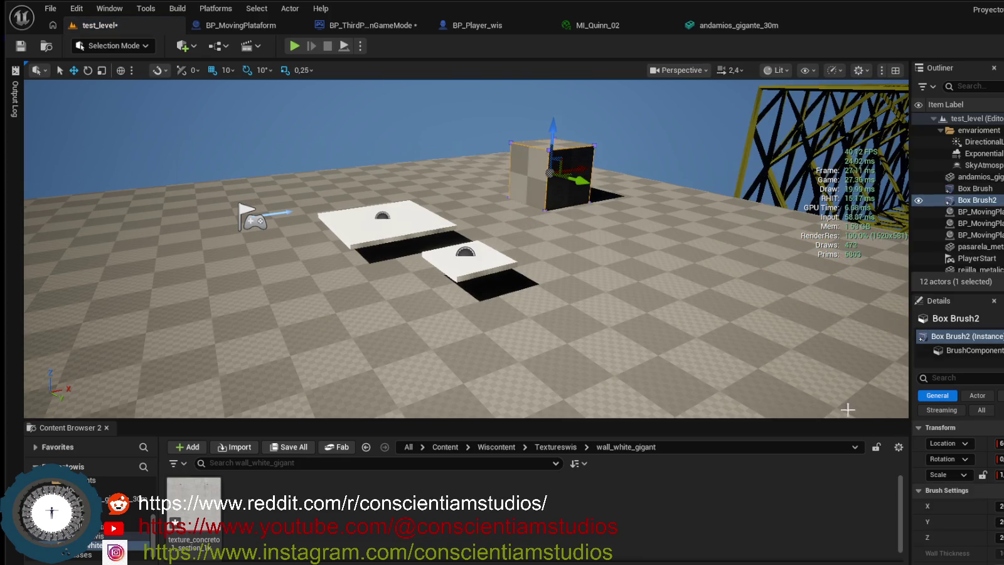
click(1000, 506)
key(Tab)
key(Tab)
text(400)
key(Return)
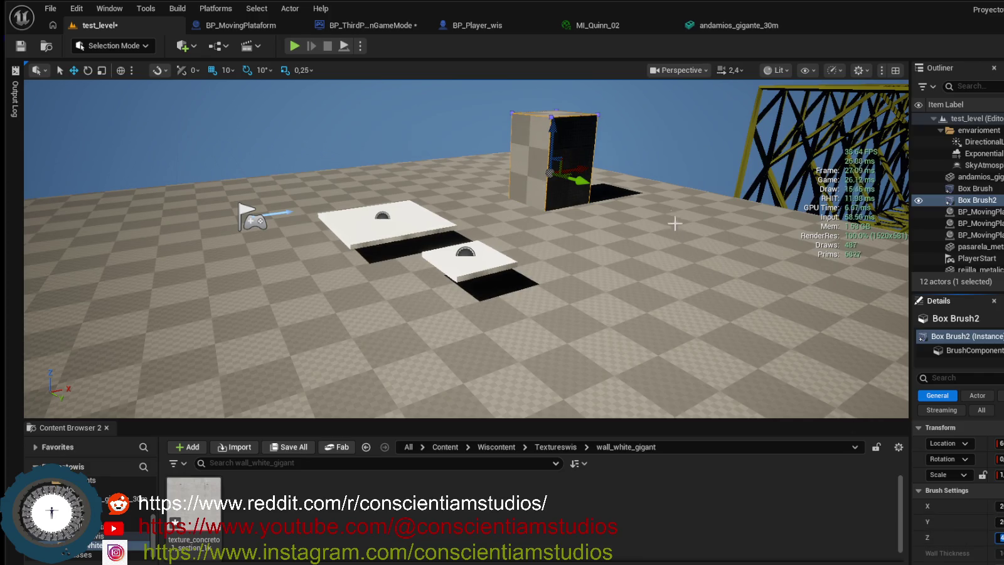
Raise the tall box brush, frame it, and go to the Wiscontent folder.
drag(550, 135, 545, 81)
key(f)
drag(540, 251, 631, 220)
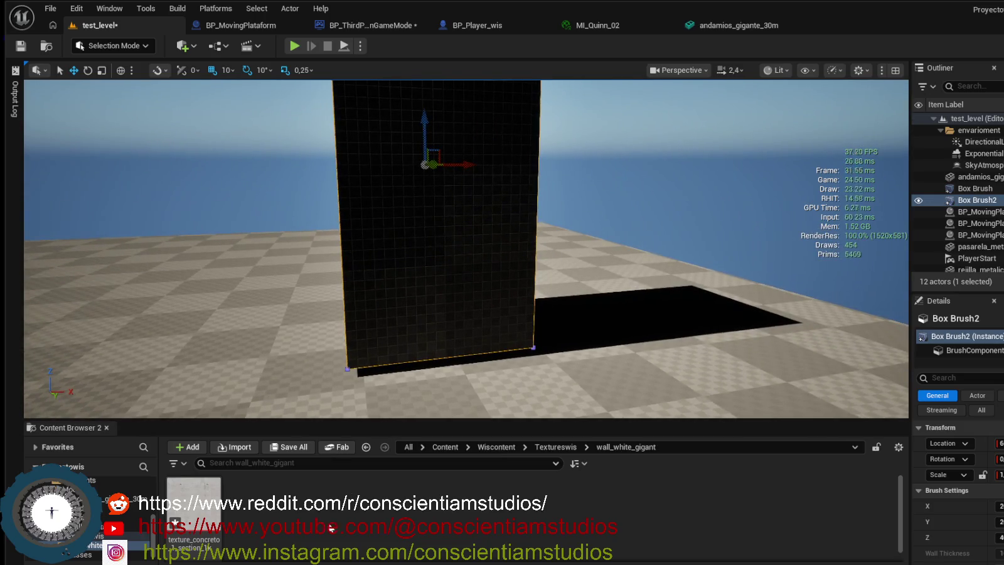
scroll(119, 514, up, 2)
scroll(94, 515, up, 3)
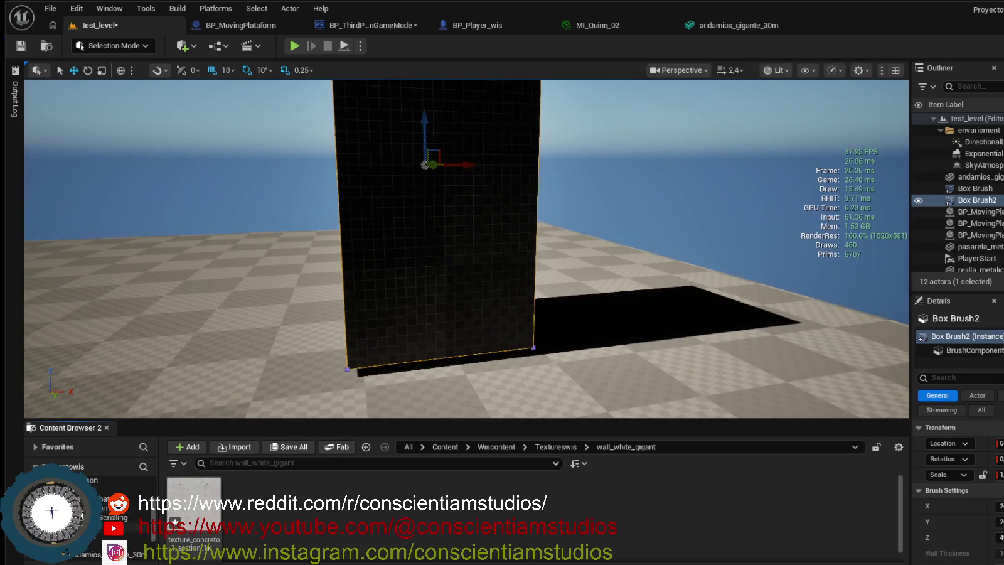
scroll(91, 514, down, 3)
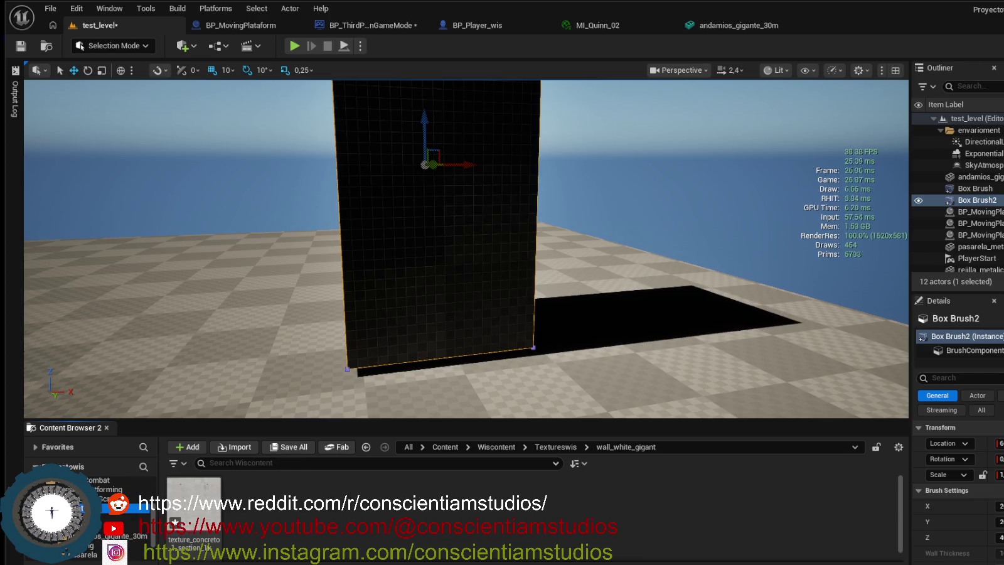
click(94, 509)
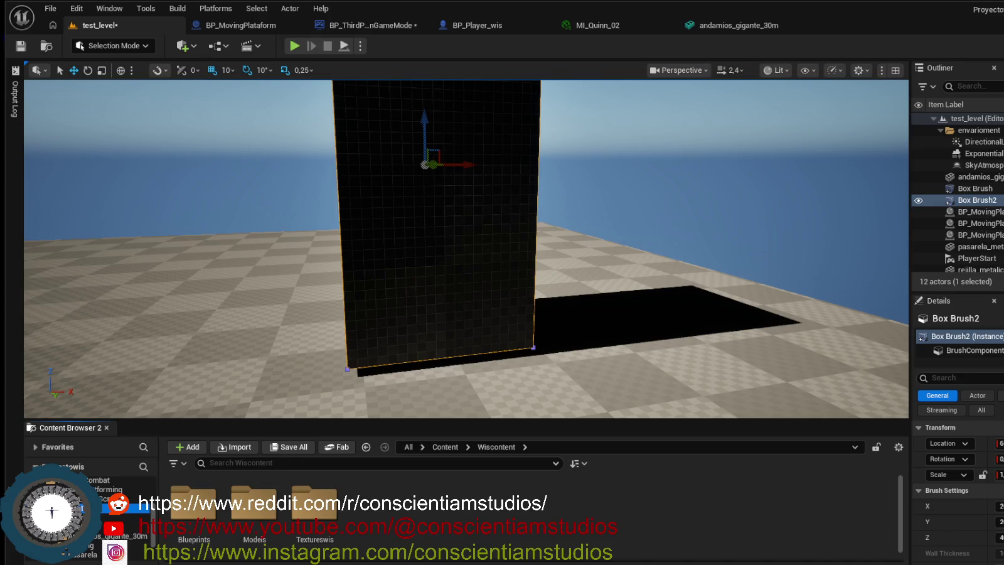
right_click(373, 526)
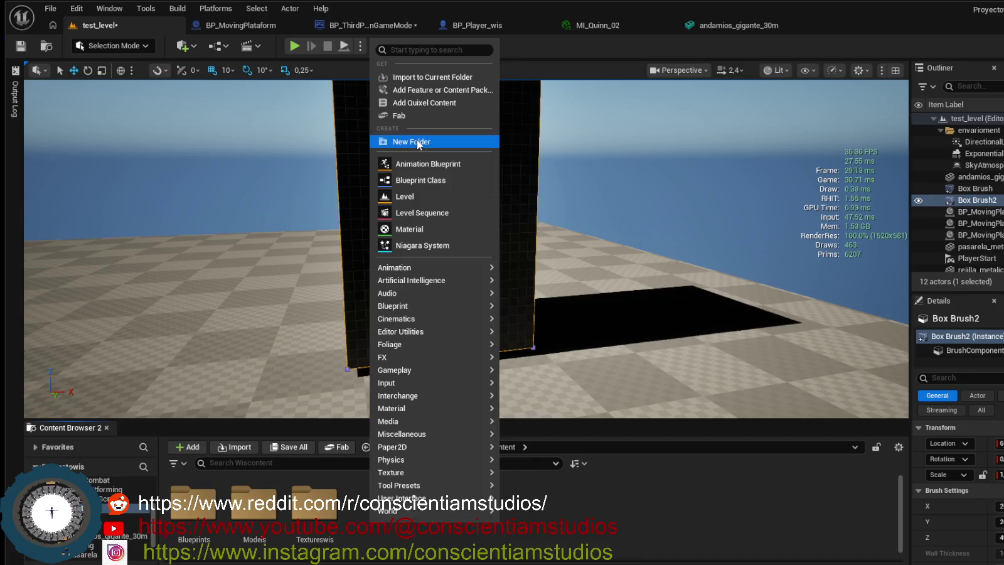
Create a folder named Materialswis in Wiscontent.
click(408, 141)
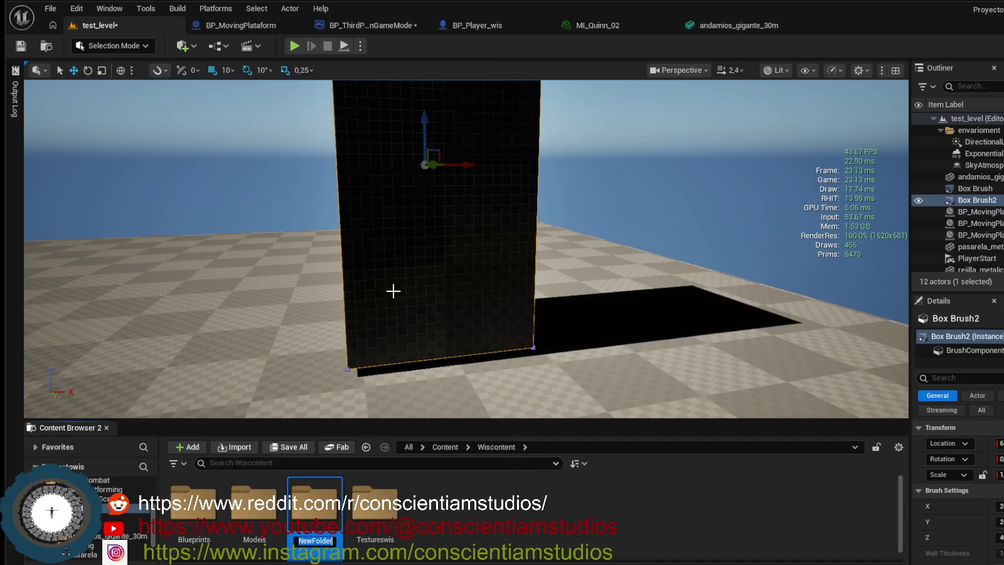
text(Mata)
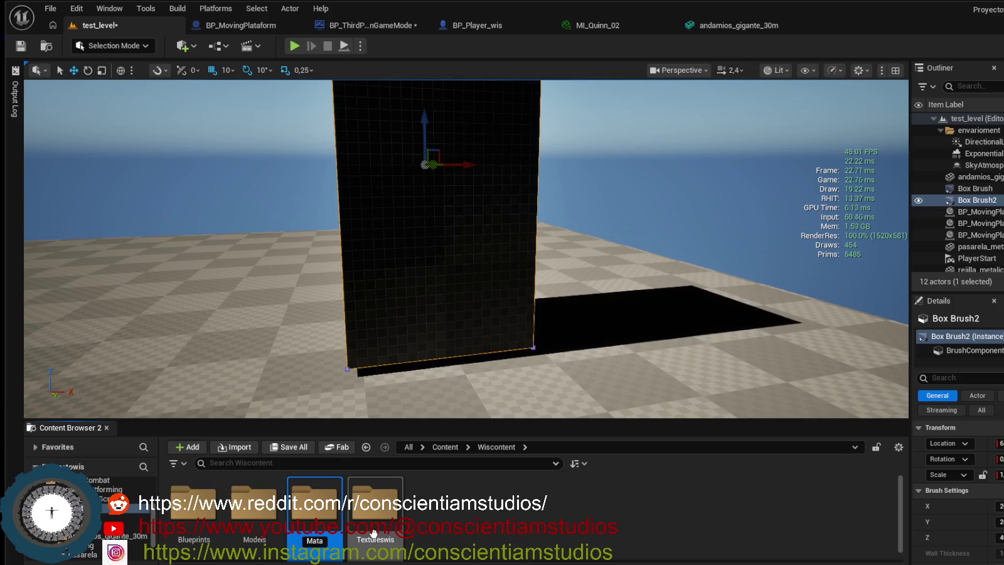
key(BackSpace)
text(erial)
text(swis)
key(Return)
Create a Walls subfolder inside Materialswis.
double_click(254, 511)
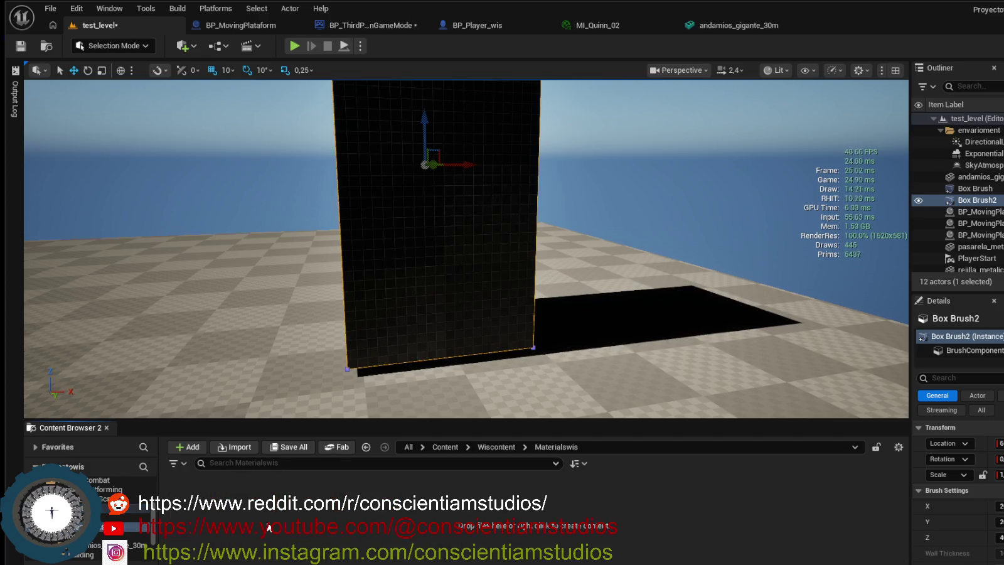
right_click(270, 527)
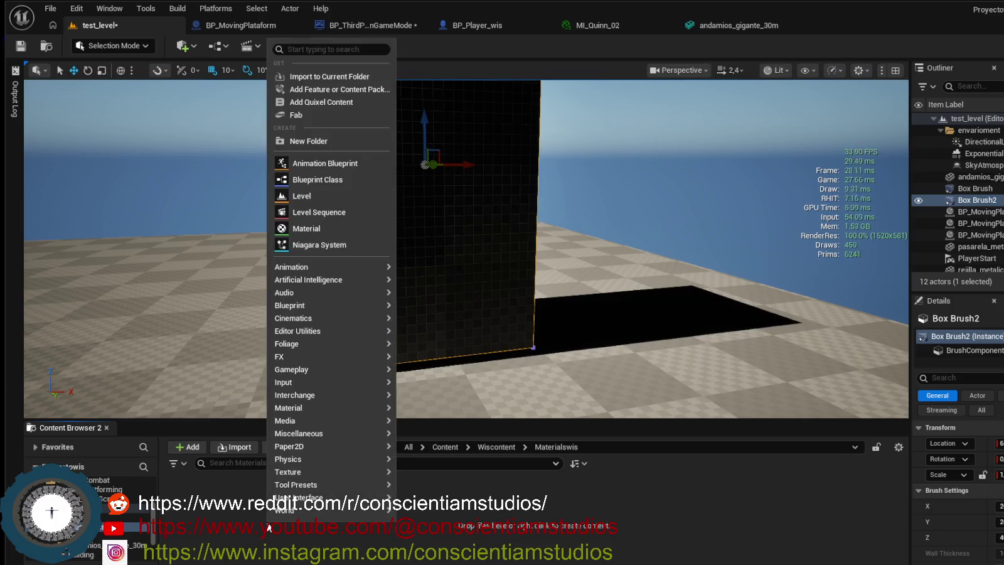
click(332, 142)
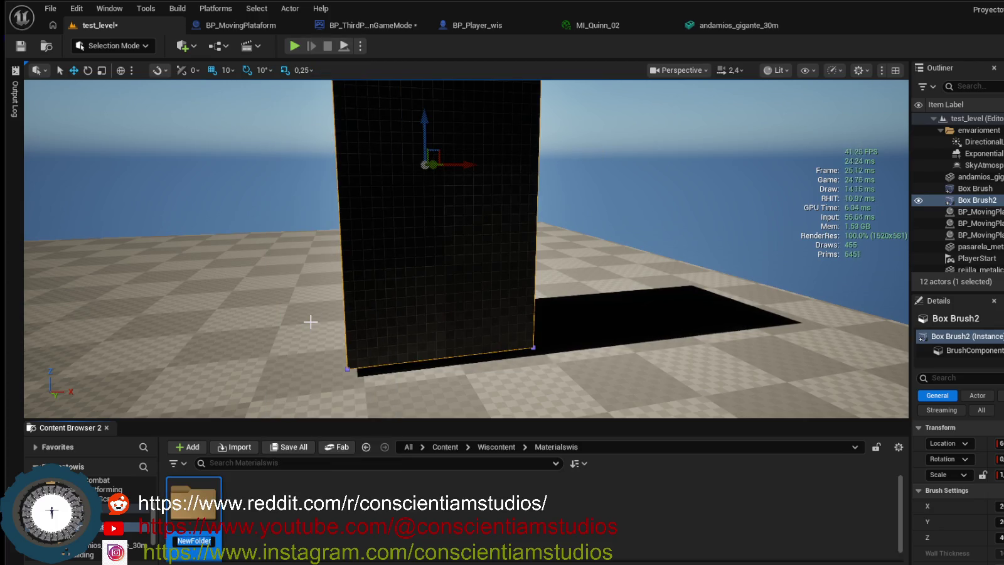
text(Walls)
key(Return)
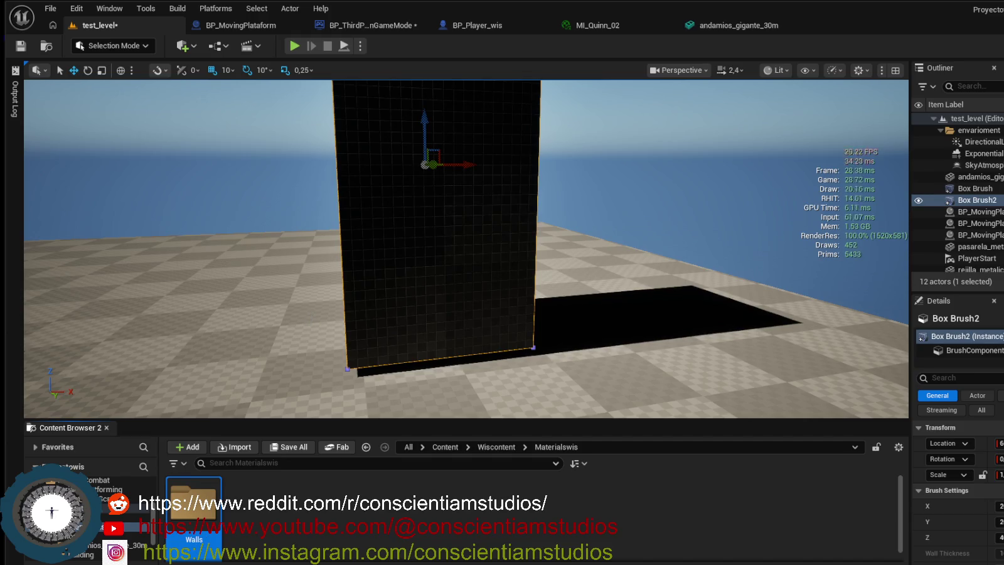
Create a new material named M_wall_white_asphalt in the Walls folder.
double_click(193, 508)
right_click(213, 514)
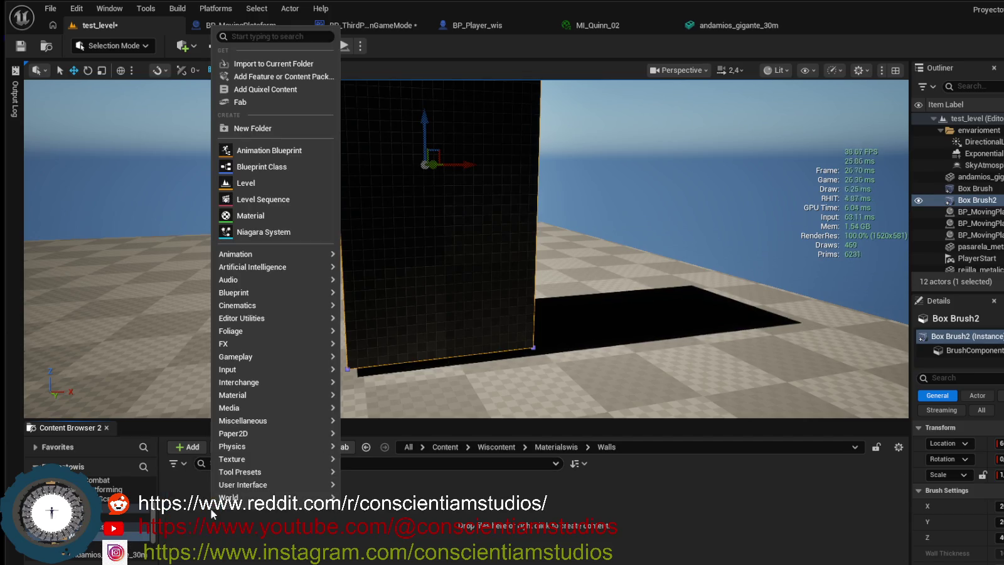
click(250, 216)
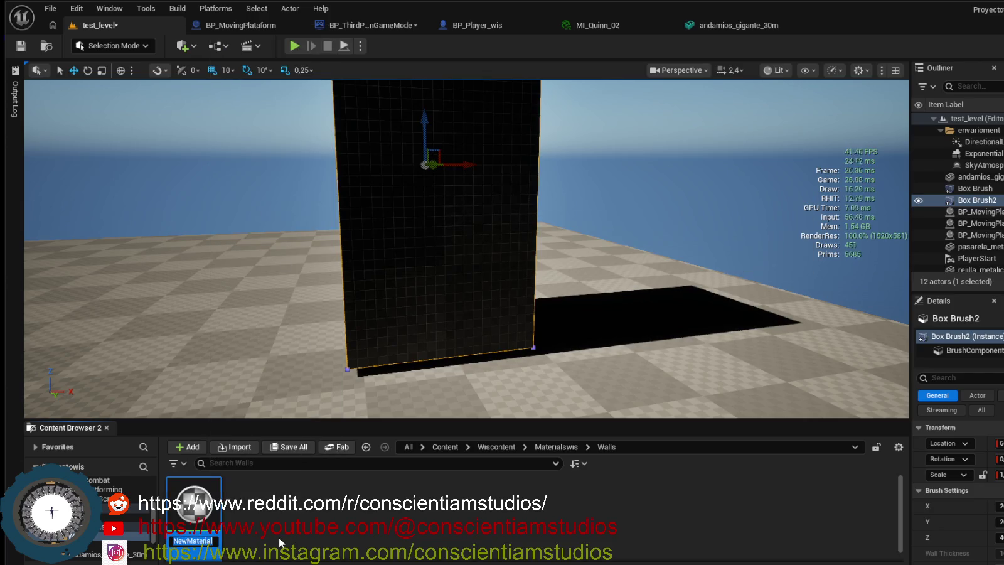
text(M)
text(_wall)
text(_white_)
text(asp)
text(halt)
key(Return)
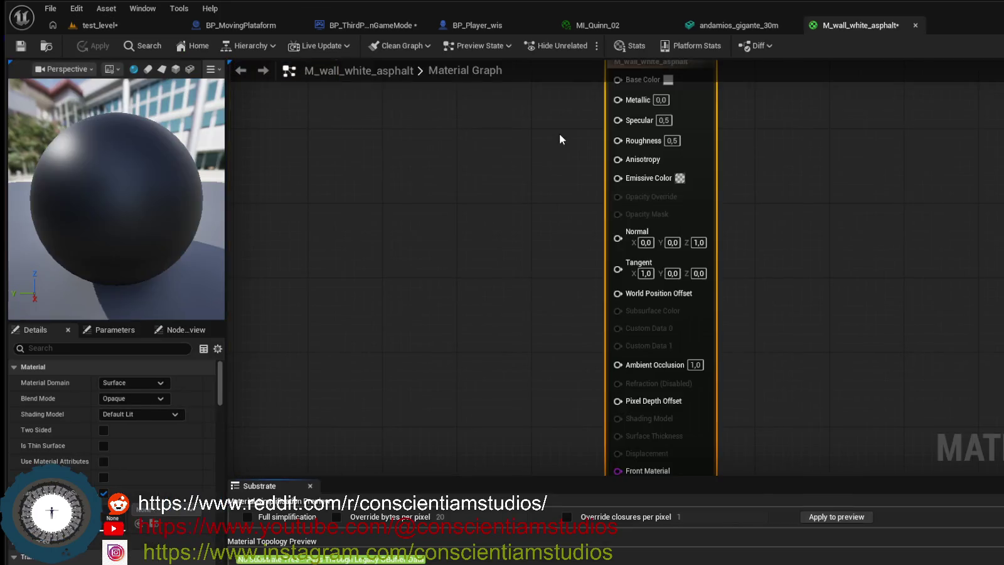
Close the BP_ThirdPersonGameMode, BP_MovingPlataform, MI_Quinn_02 and andamios_gigante_30m editor tabs.
click(483, 25)
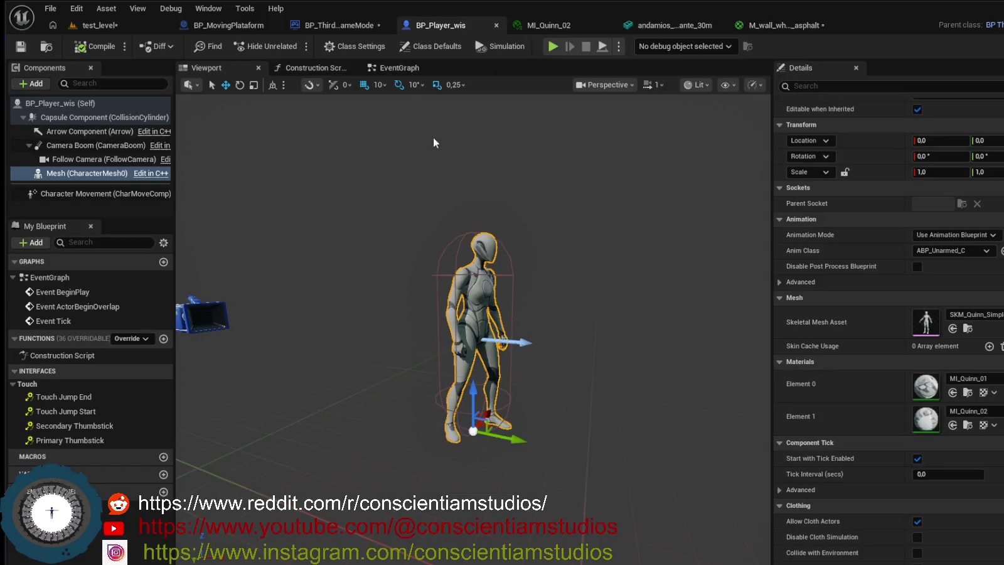
click(357, 26)
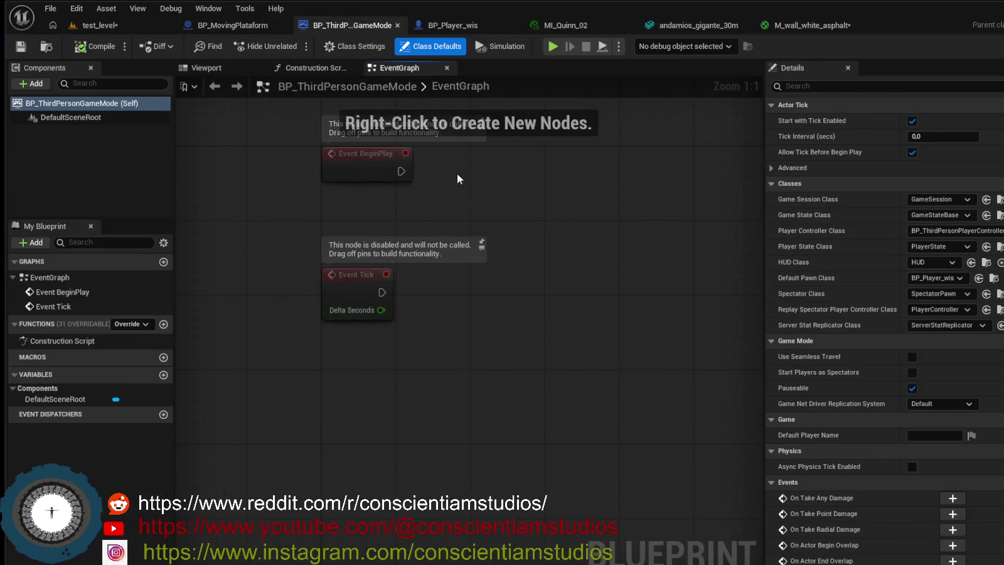
click(398, 26)
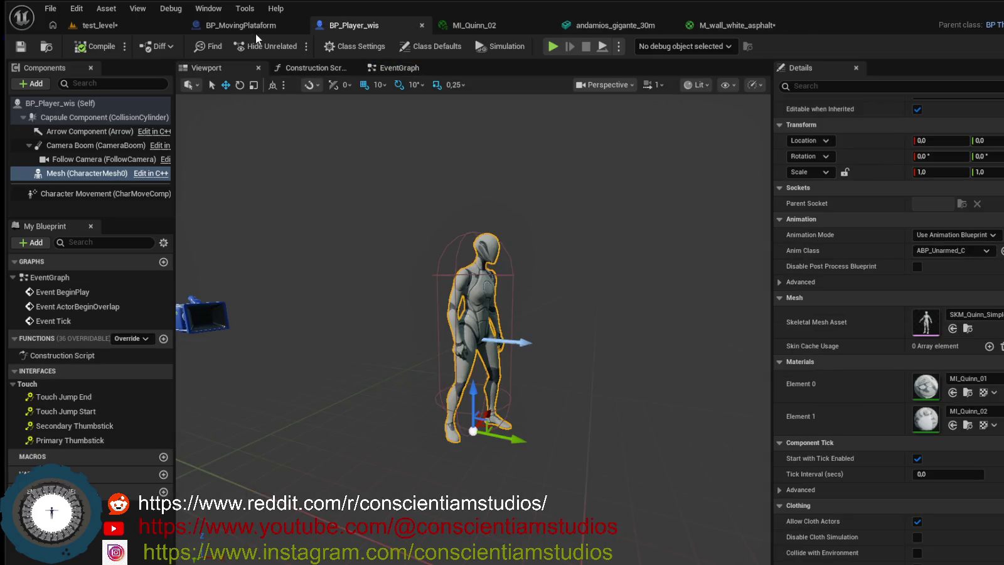
click(256, 27)
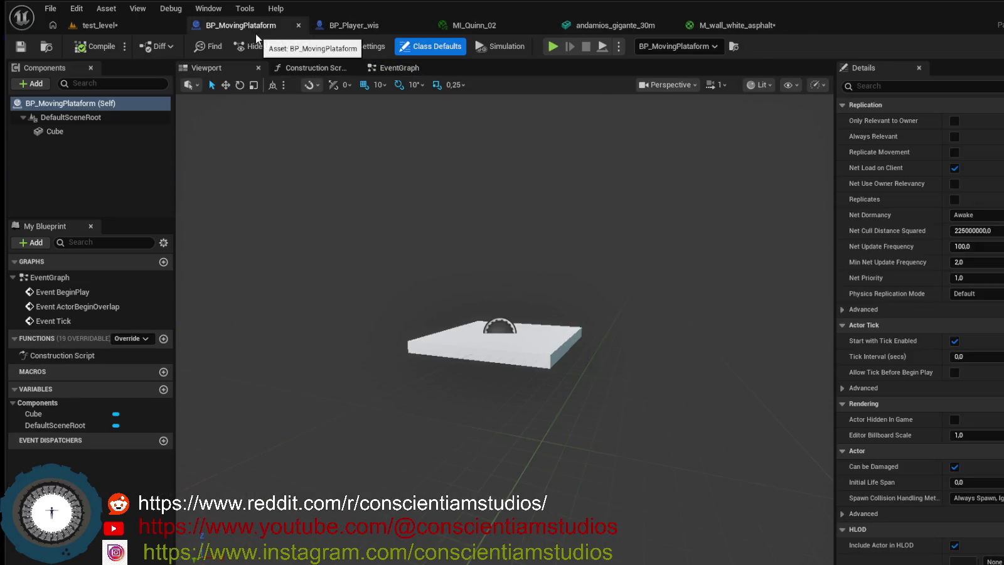
click(298, 25)
click(364, 30)
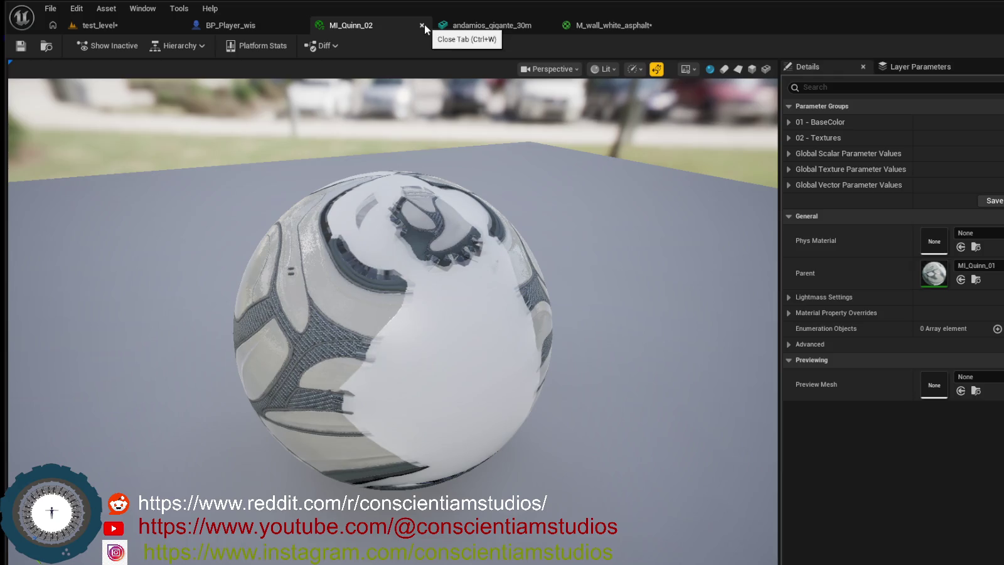
click(423, 25)
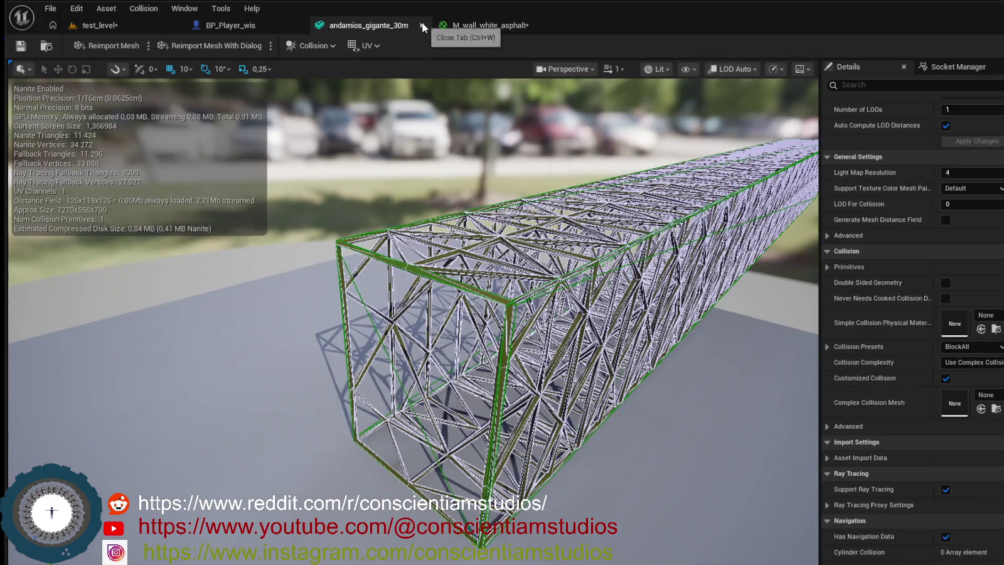
click(422, 25)
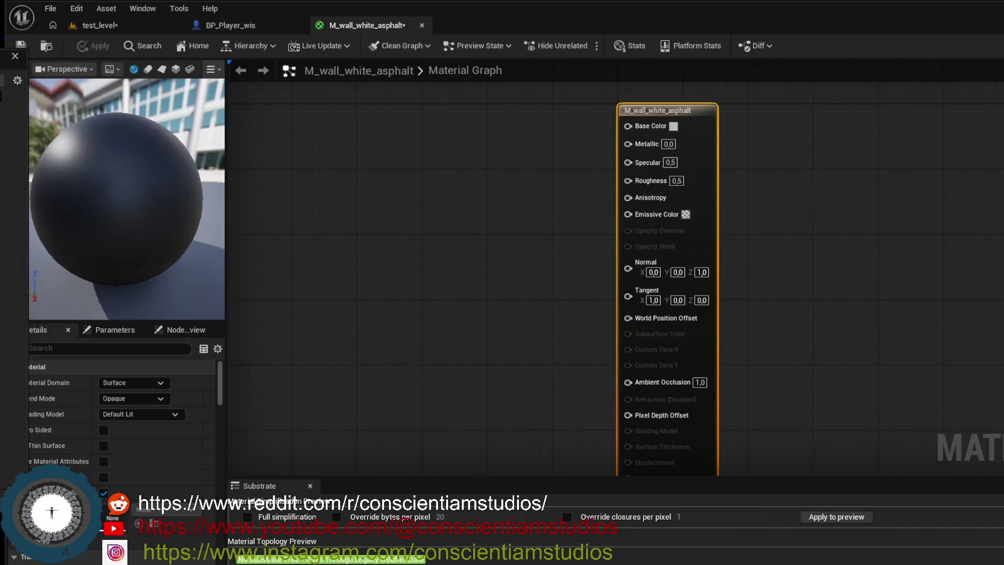
Add the concrete texture sample and wire its RGB into Base Color.
mouse_move(189, 277)
mouse_down()
mouse_move(347, 269)
mouse_move(424, 228)
mouse_move(350, 161)
mouse_up()
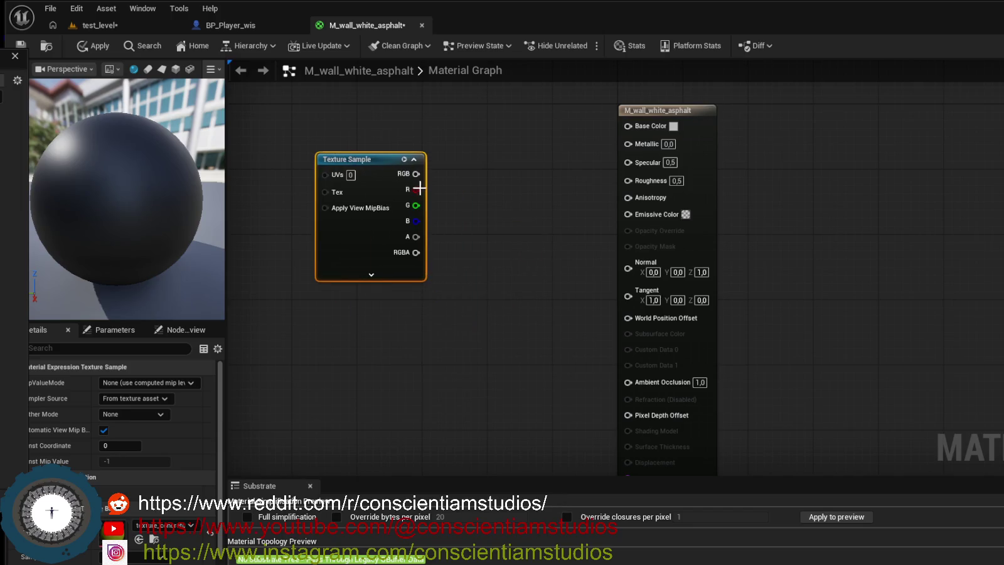
drag(416, 174, 636, 128)
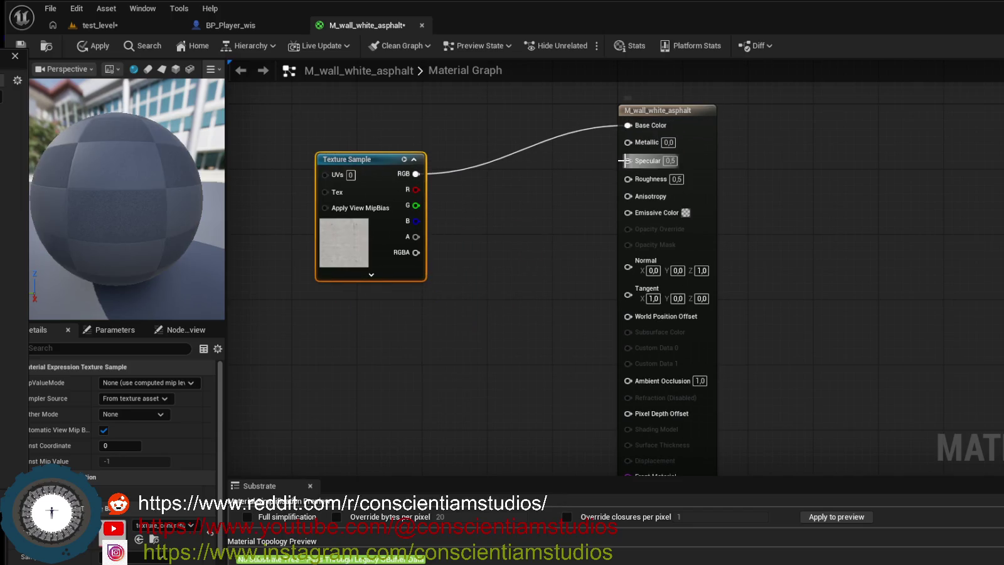
drag(379, 159, 372, 127)
drag(131, 150, 131, 204)
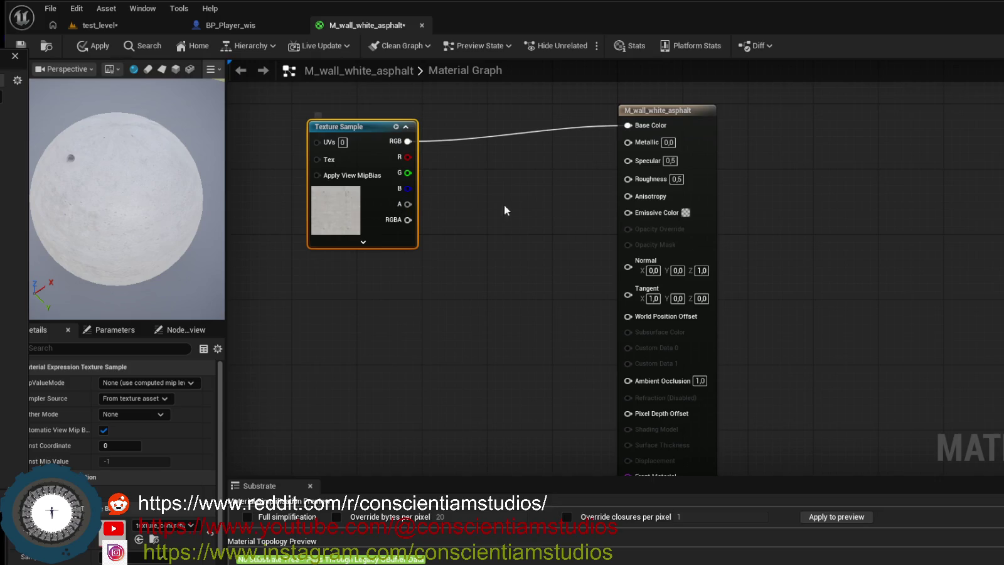
click(573, 209)
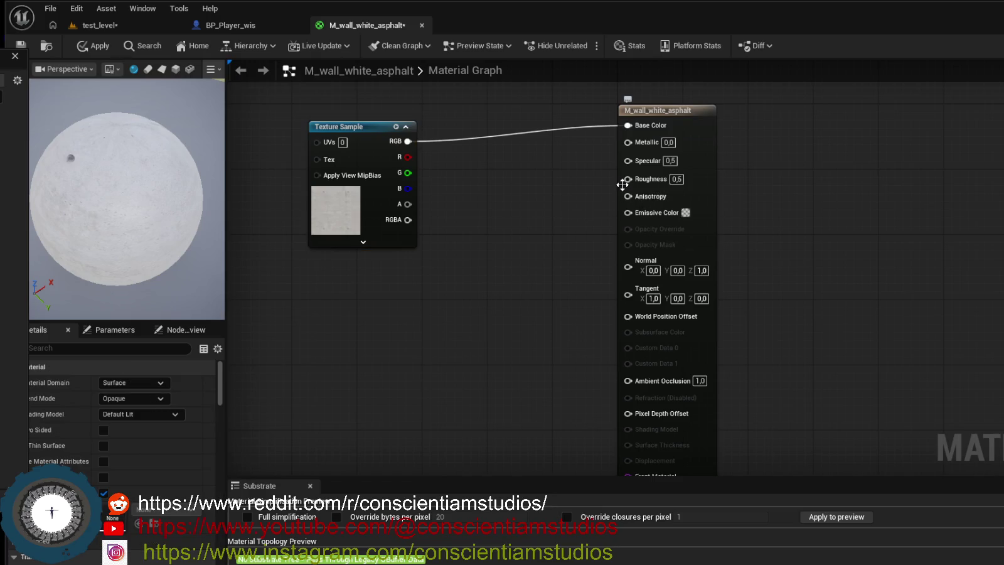
Wire a Constant node into Roughness with an initial value of 0.6.
mouse_move(627, 179)
mouse_down()
mouse_move(555, 201)
mouse_move(462, 285)
mouse_up()
text(const)
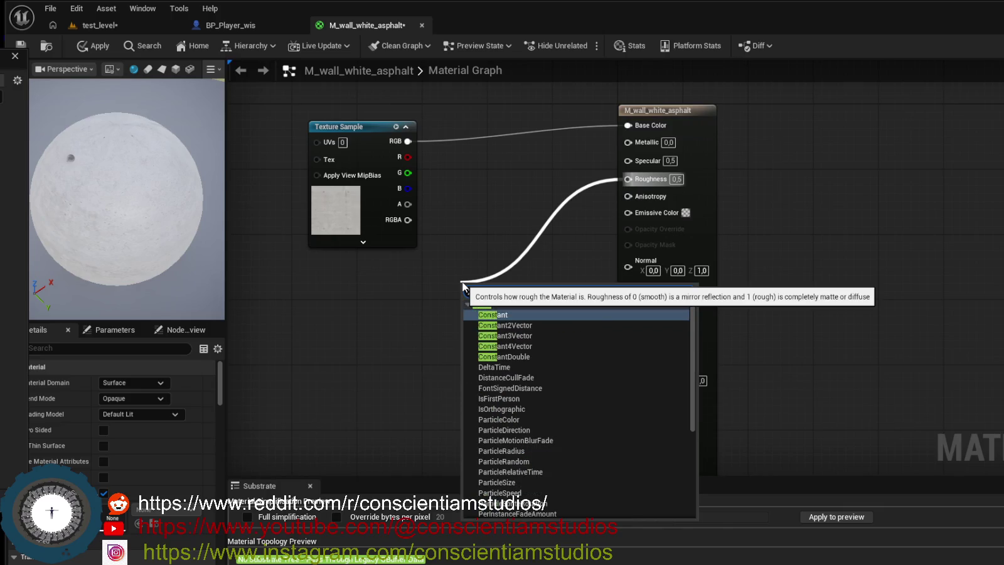
click(507, 314)
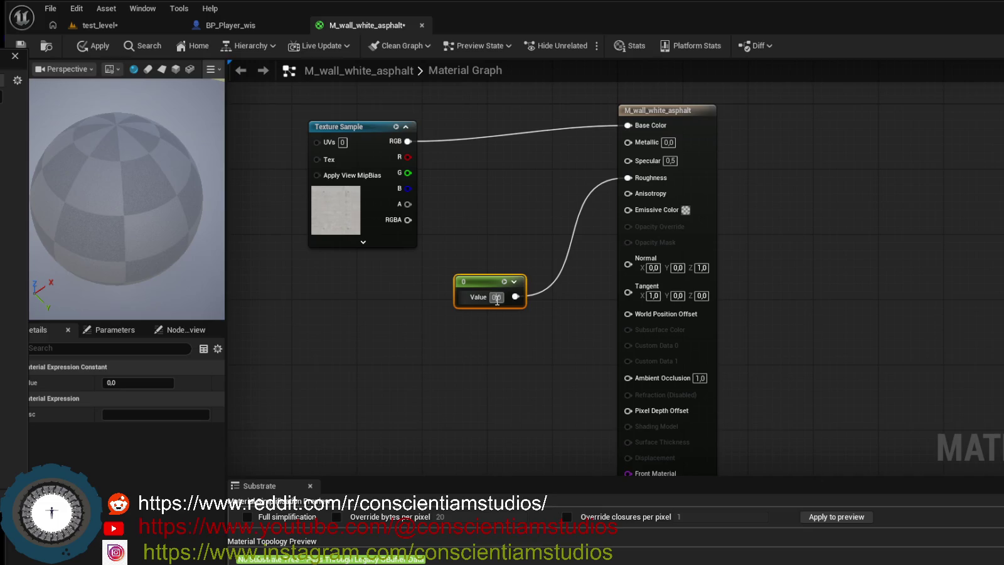
click(495, 297)
text(0.6)
key(Return)
Change the roughness constant to 0.8, apply the material, and return to test_level.
drag(484, 281, 342, 331)
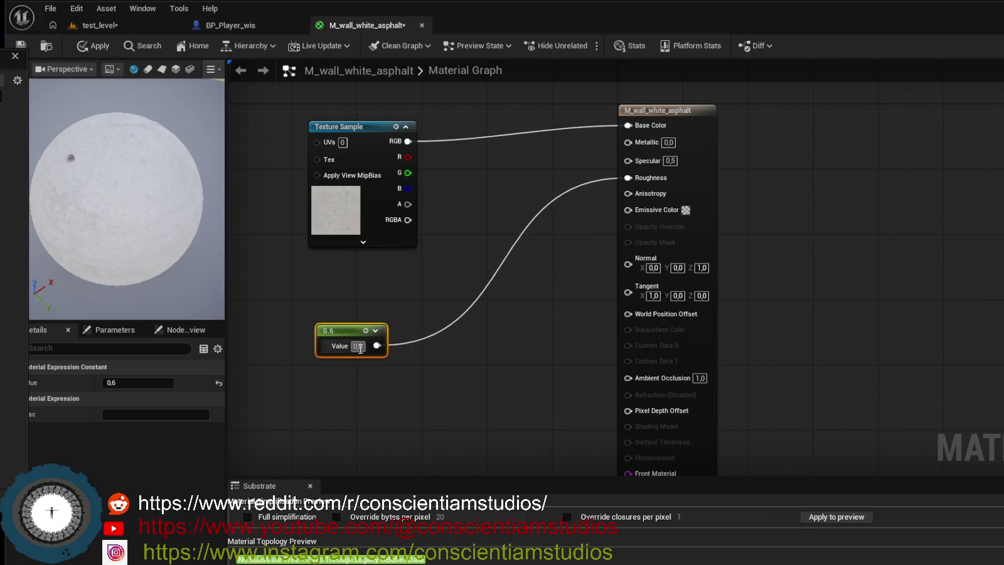
drag(365, 355, 365, 355)
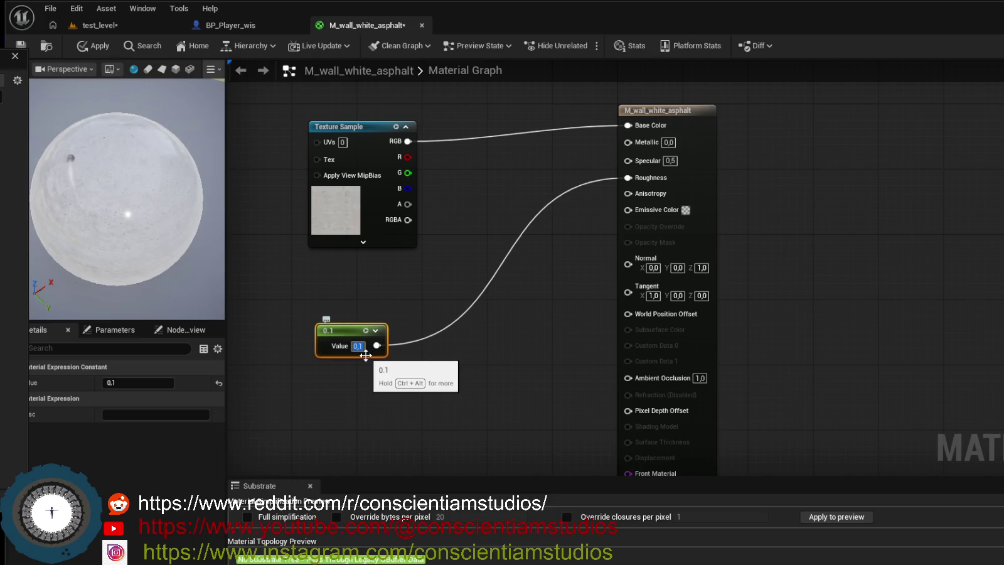
key(Return)
click(357, 346)
text(0.8)
key(Return)
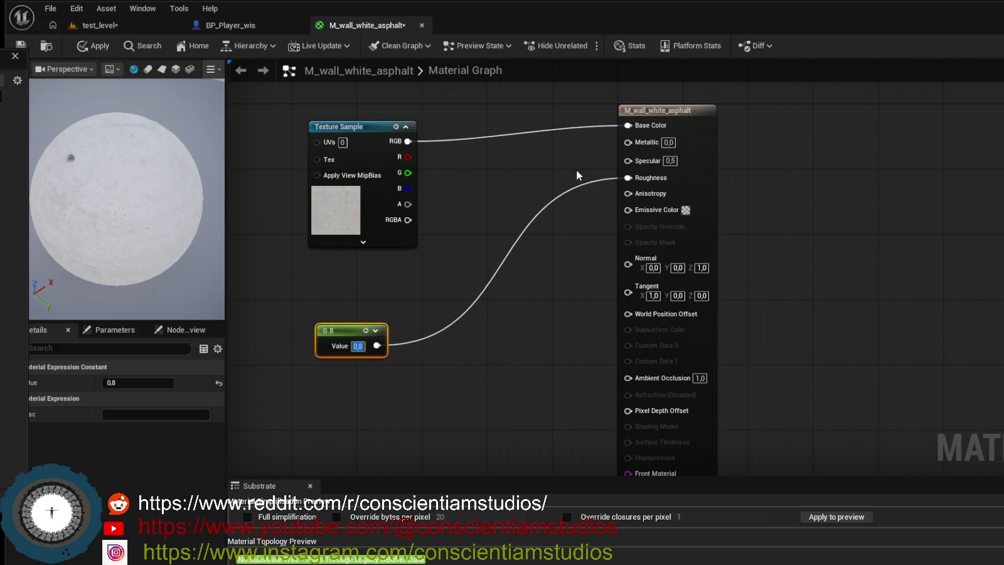
click(101, 50)
click(131, 23)
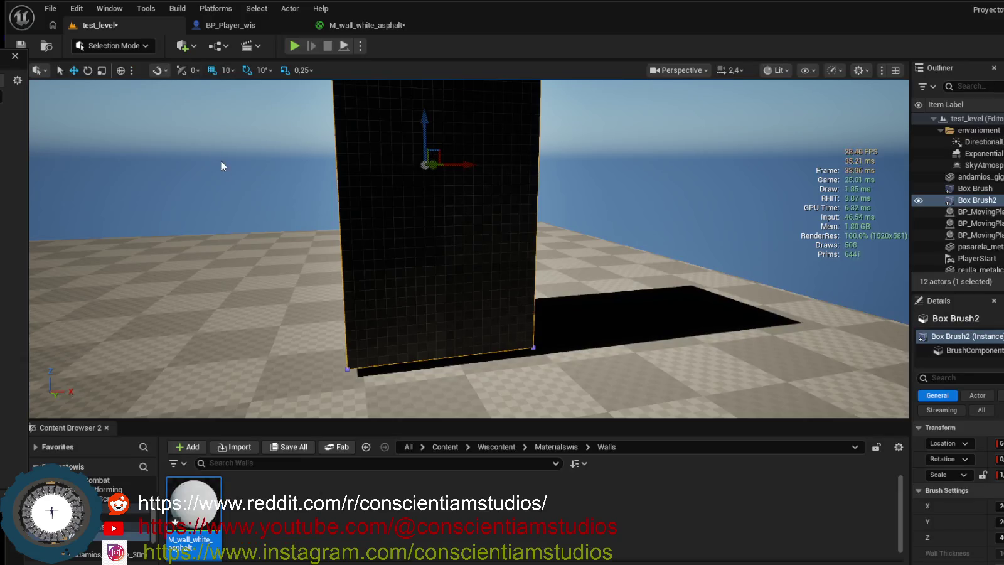
Save test_level and apply M_wall_white_asphalt to the Box Brush2 wall, viewing it head-on.
key(ctrl+s)
mouse_move(201, 516)
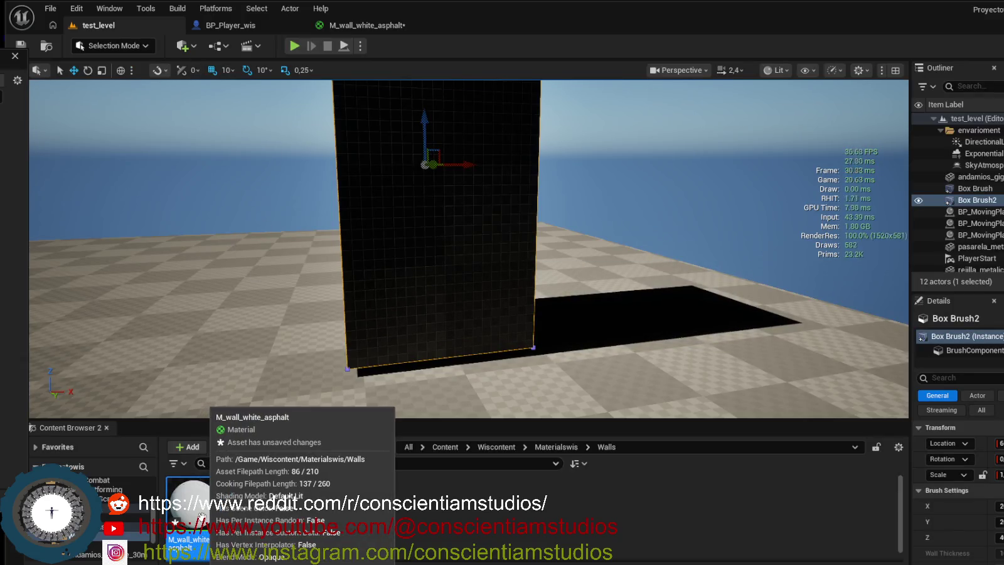
mouse_move(200, 516)
mouse_down()
mouse_move(407, 225)
mouse_move(440, 263)
mouse_move(440, 282)
mouse_move(443, 244)
mouse_up()
key(e)
key(w)
key(e)
drag(502, 208, 502, 207)
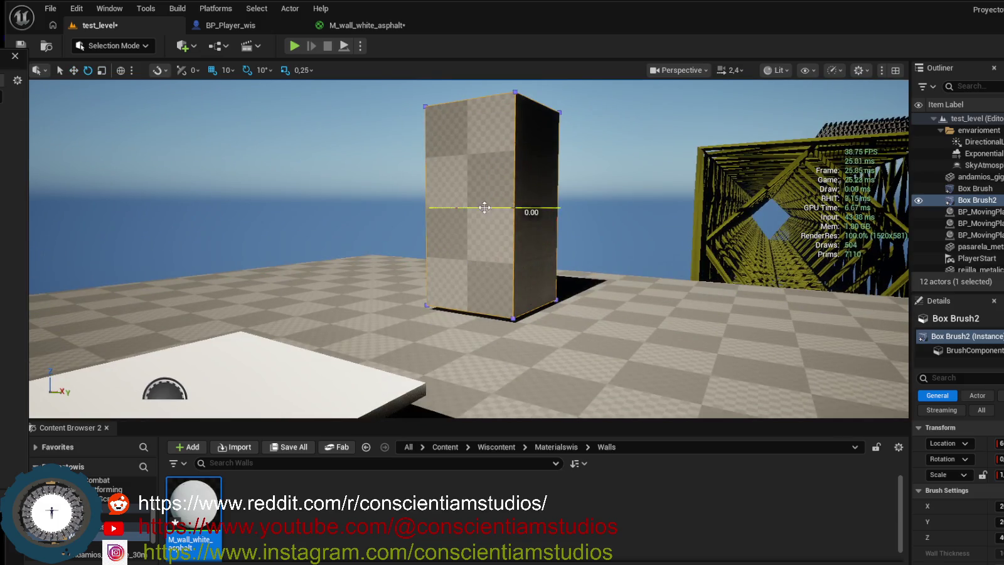
drag(593, 246, 590, 264)
mouse_move(468, 248)
mouse_down()
mouse_move(468, 232)
mouse_move(471, 295)
mouse_move(499, 295)
mouse_move(499, 254)
mouse_move(521, 269)
mouse_move(505, 279)
mouse_up()
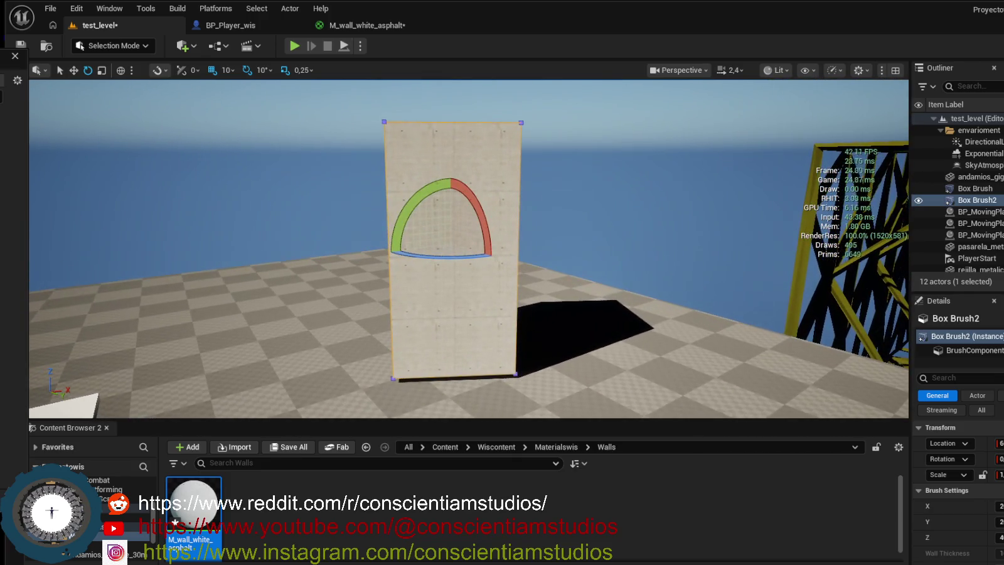
Inspect the wall's actor and BrushComponent properties in the Details panel.
scroll(954, 520, down, 2)
scroll(954, 521, down, 2)
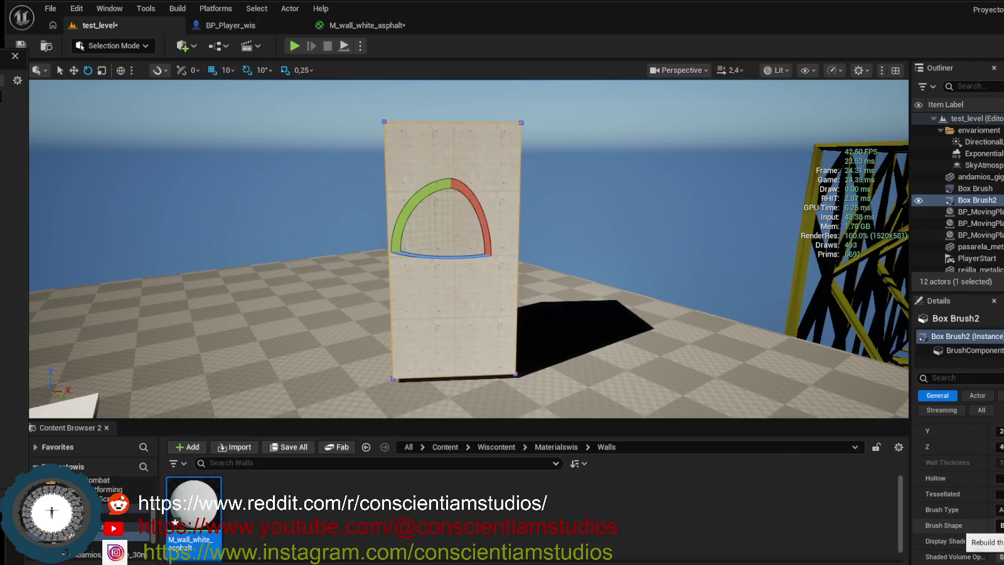
scroll(957, 520, up, 4)
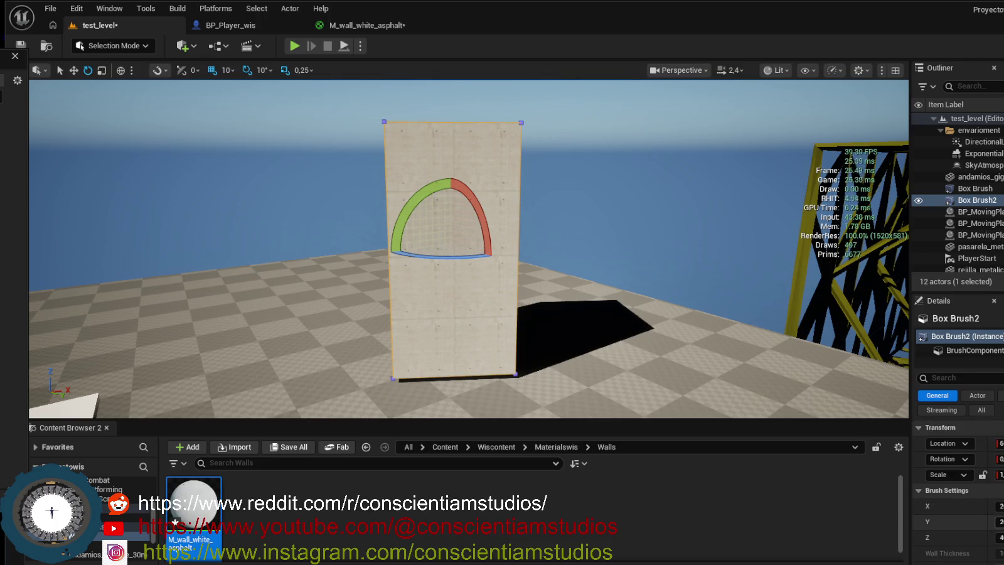
click(974, 352)
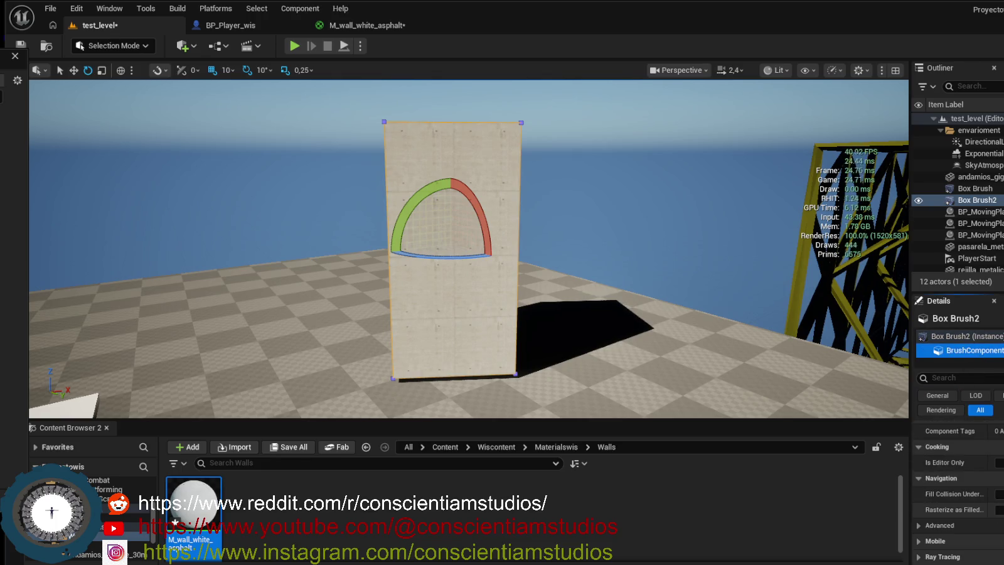
scroll(957, 490, up, 5)
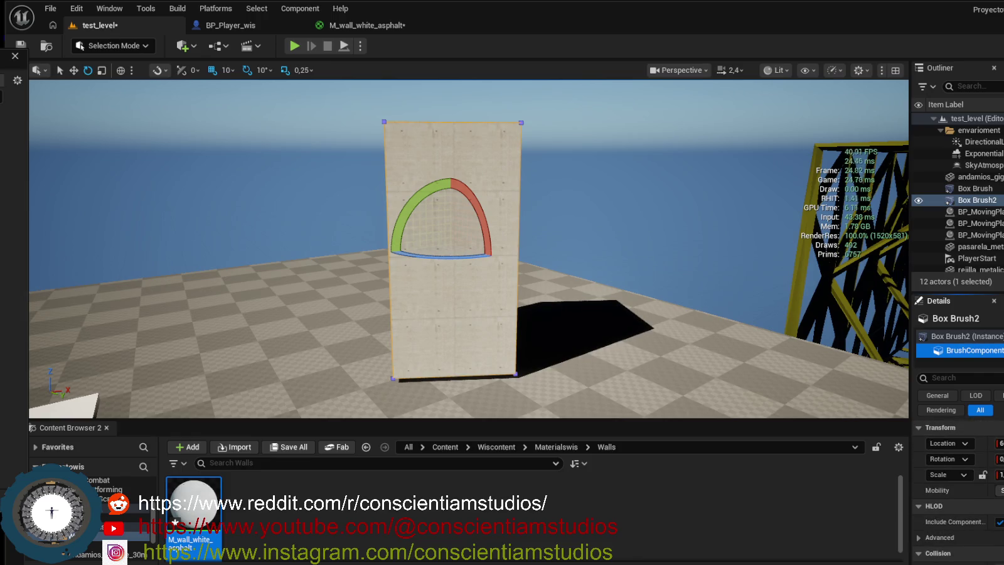
scroll(975, 475, down, 3)
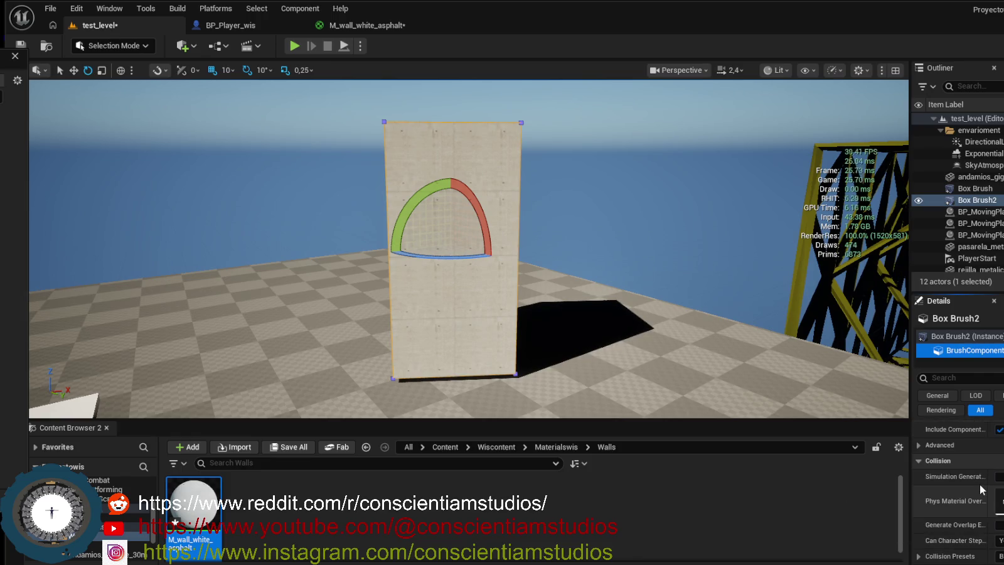
scroll(973, 468, down, 4)
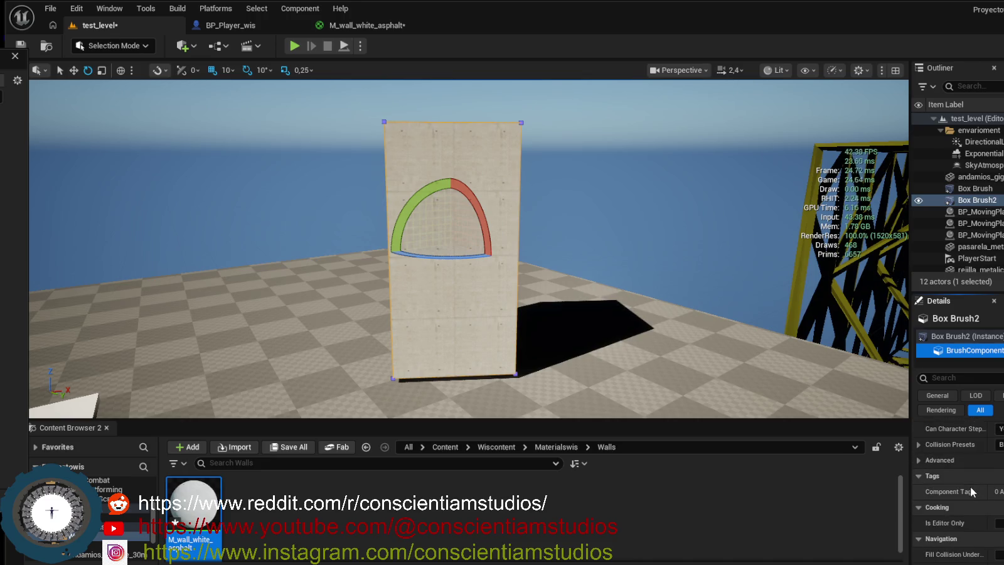
scroll(919, 461, up, 5)
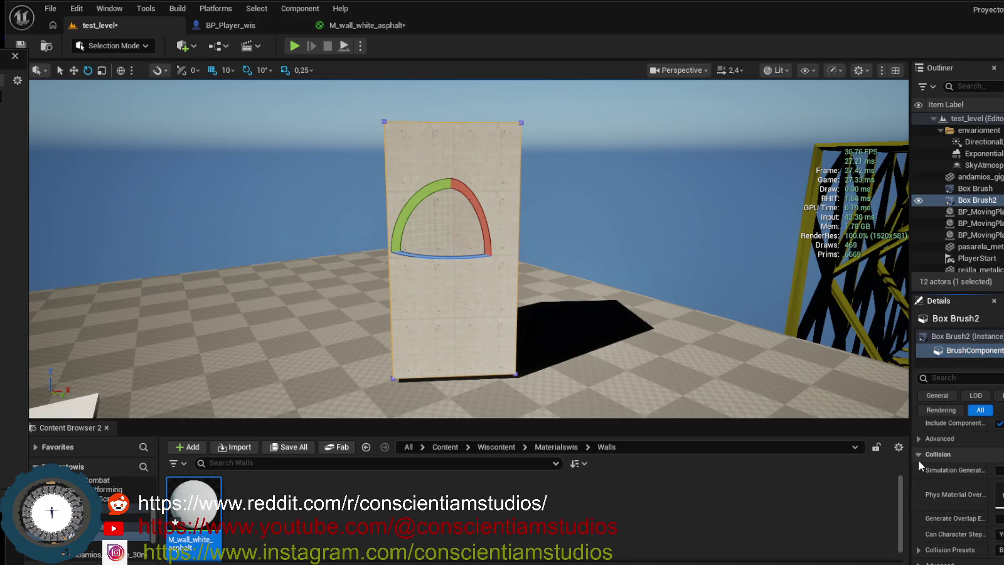
scroll(972, 481, up, 1)
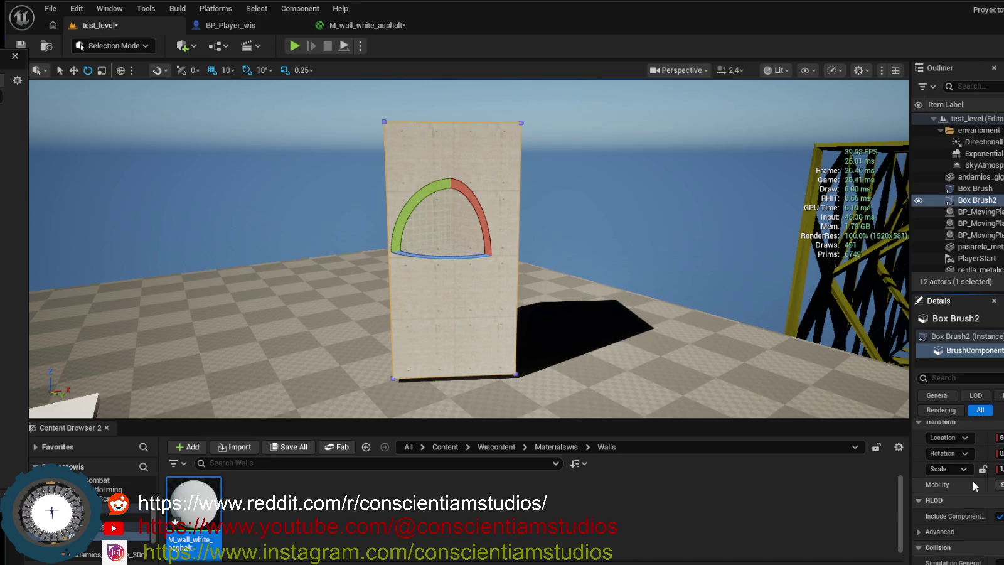
click(947, 337)
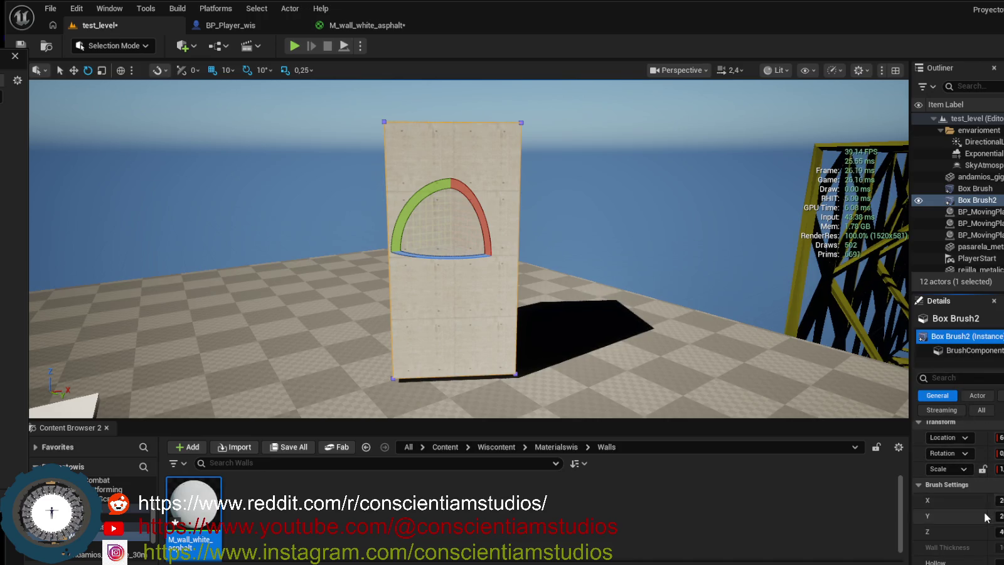
scroll(986, 502, down, 3)
scroll(982, 521, down, 2)
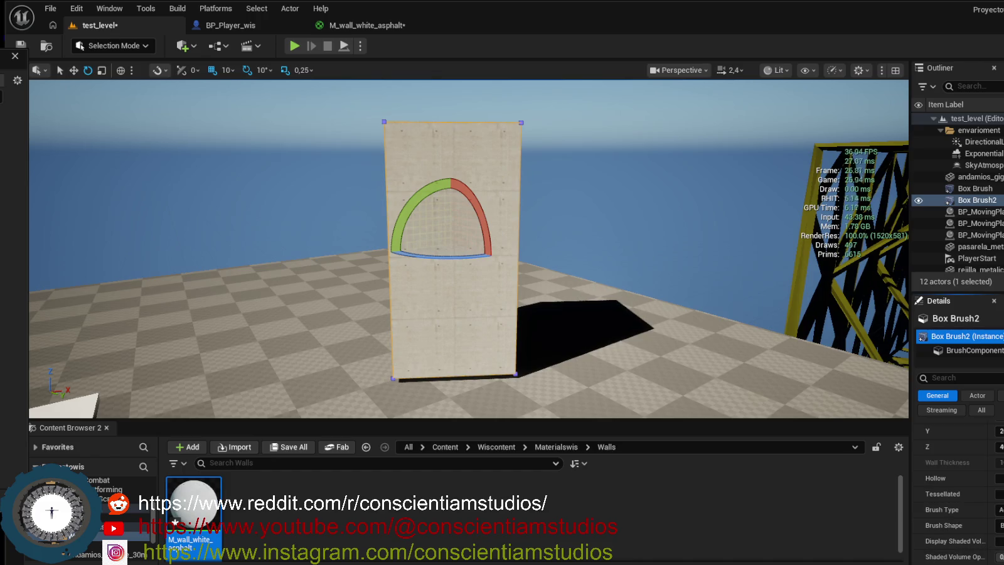
scroll(951, 490, up, 5)
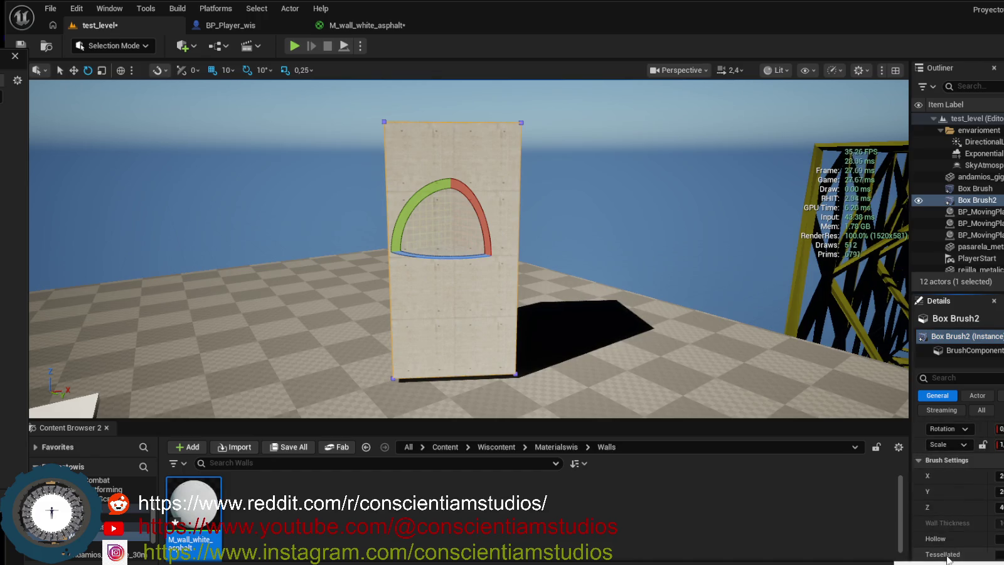
click(983, 411)
scroll(969, 522, down, 5)
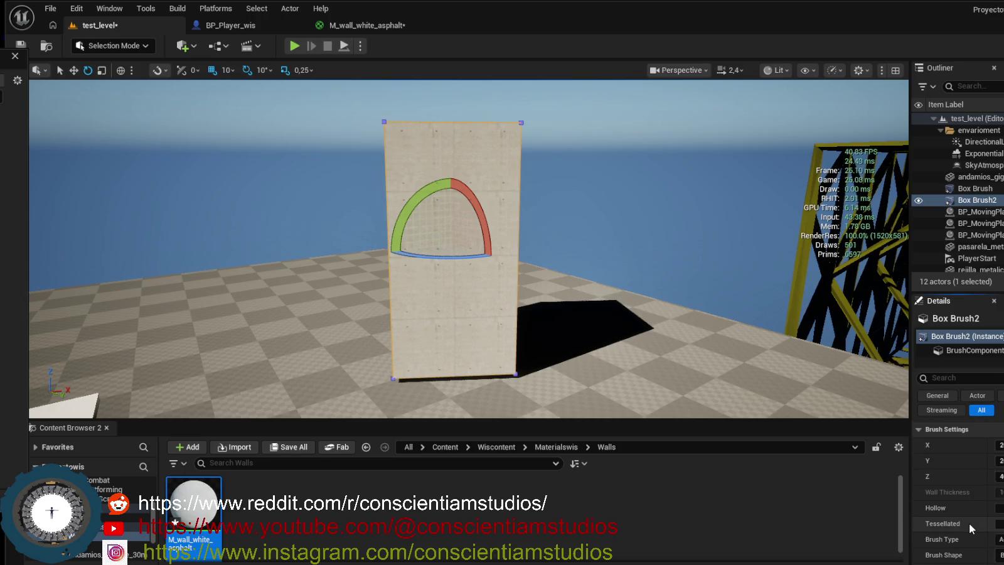
scroll(970, 524, down, 5)
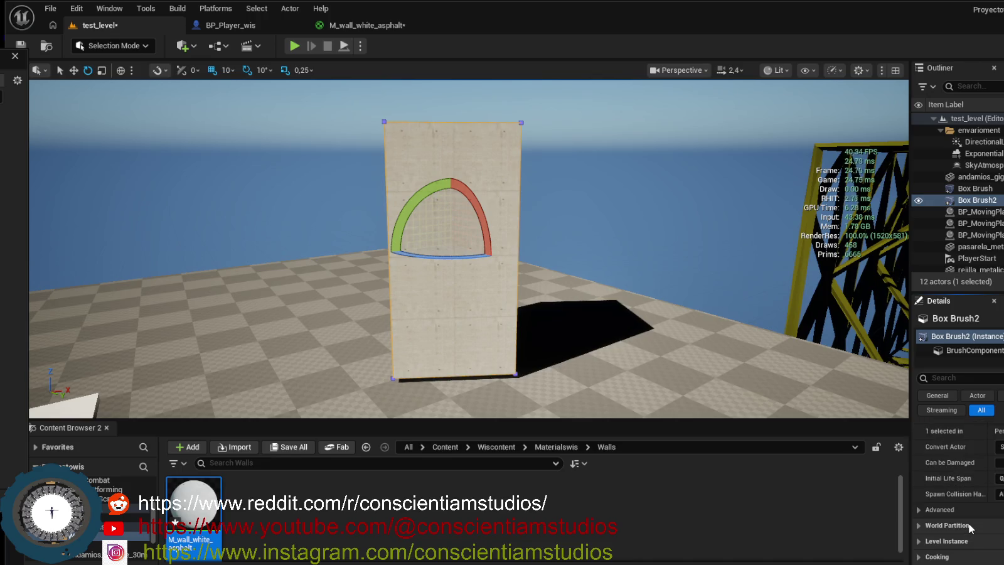
click(970, 352)
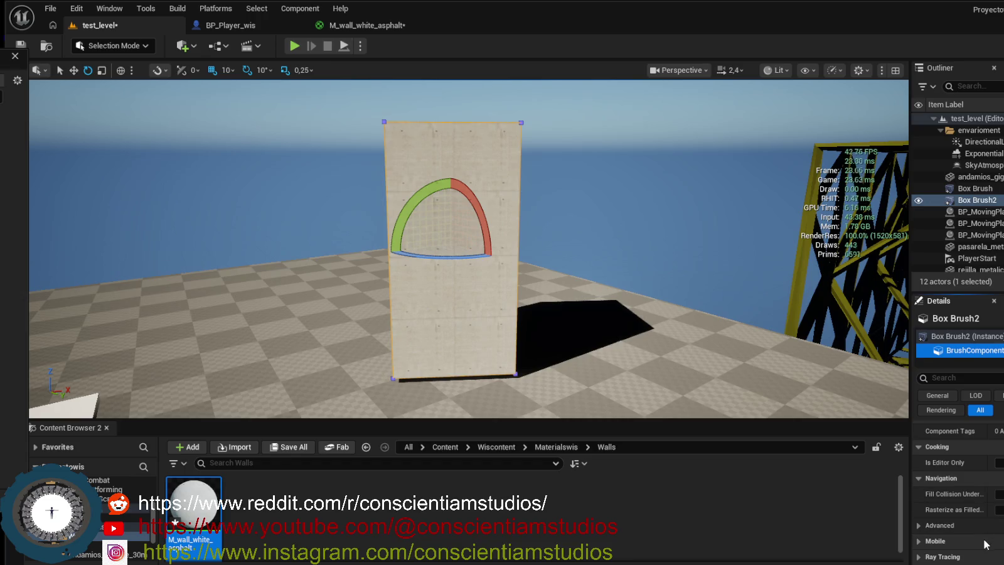
scroll(982, 558, up, 3)
scroll(980, 559, up, 5)
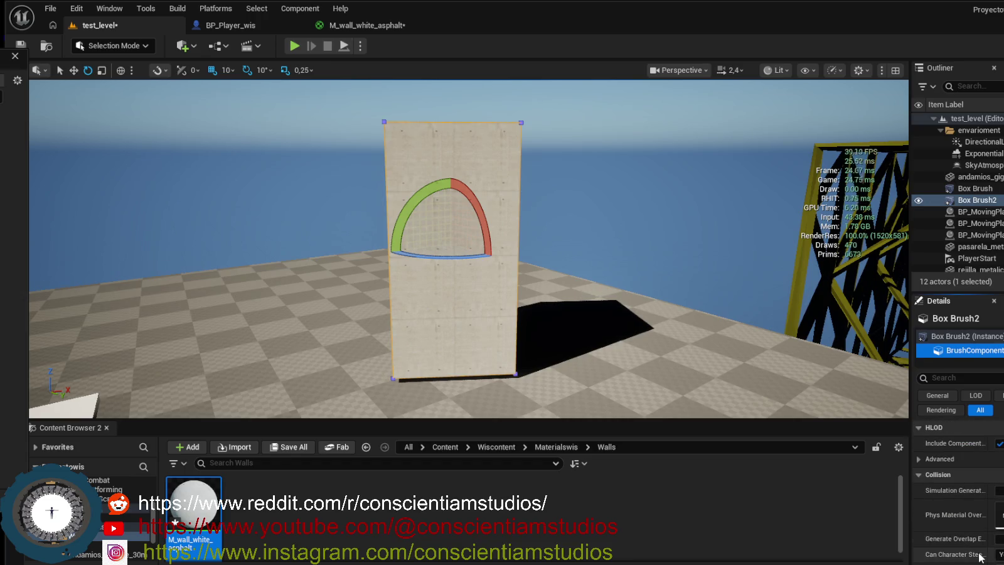
scroll(981, 554, up, 1)
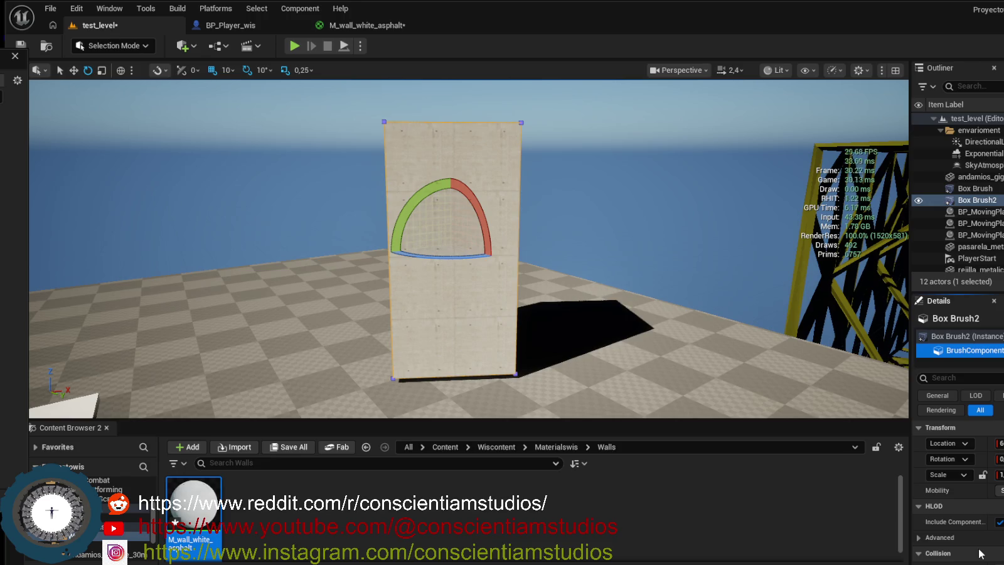
click(921, 337)
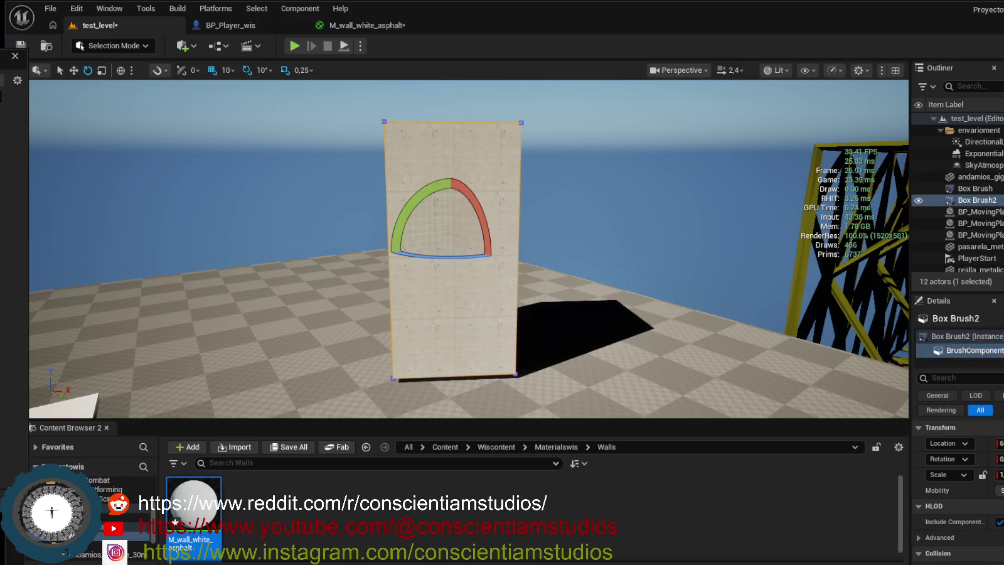
Select the wall's faces and bring up their Surface Properties in a widened panel.
click(478, 176)
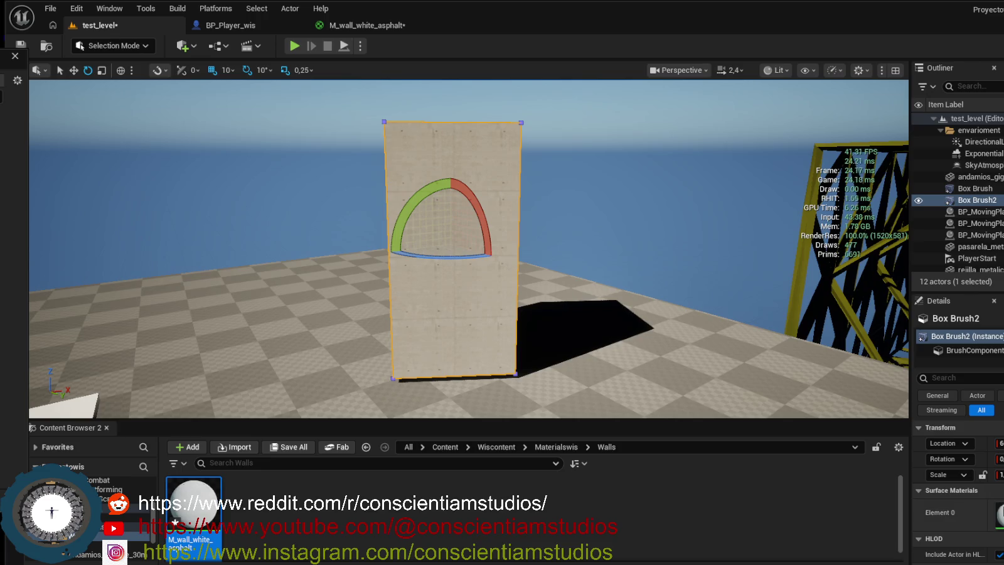
scroll(991, 517, down, 5)
scroll(992, 517, down, 3)
scroll(990, 516, down, 3)
scroll(990, 516, up, 3)
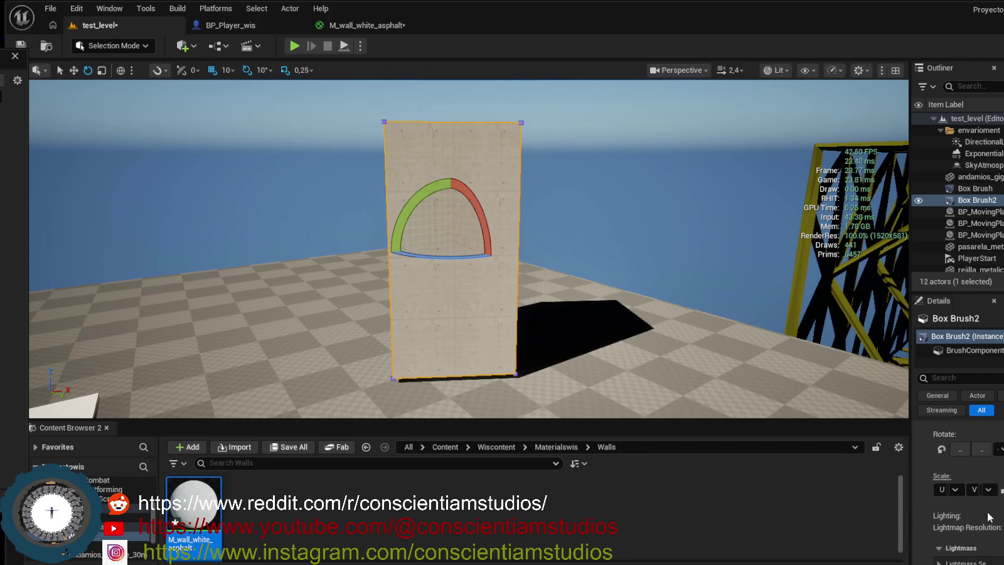
scroll(990, 515, up, 1)
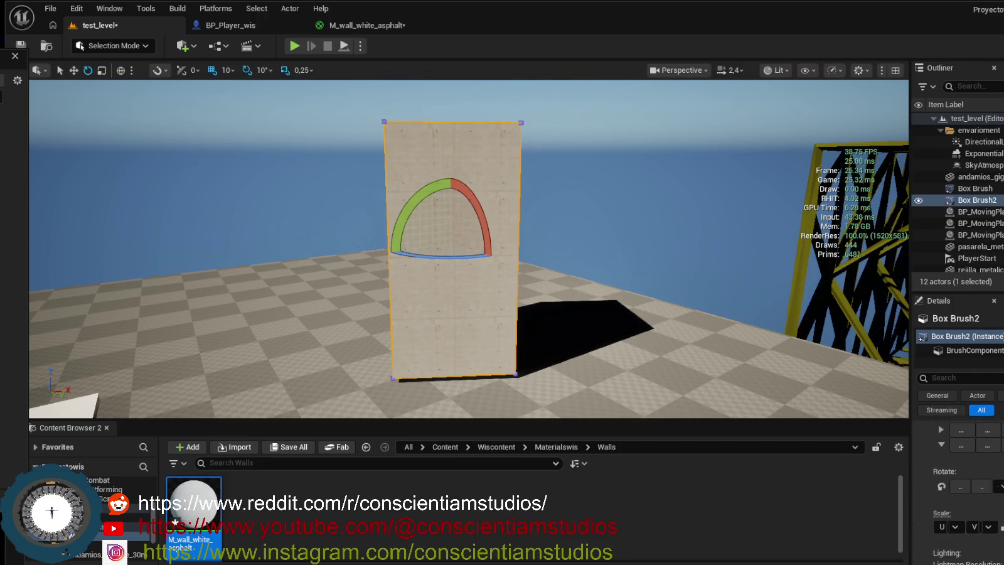
scroll(990, 516, up, 2)
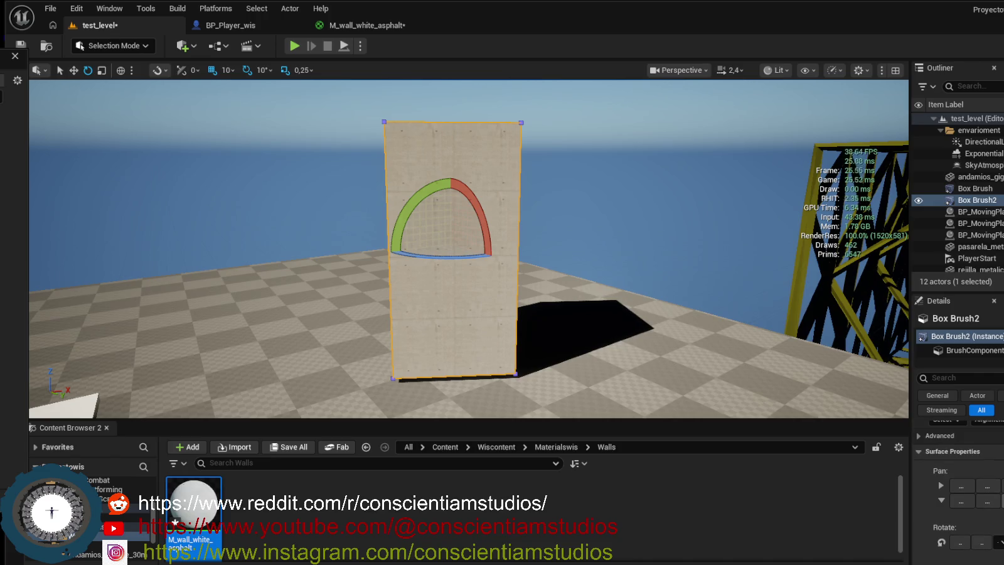
scroll(960, 508, up, 1)
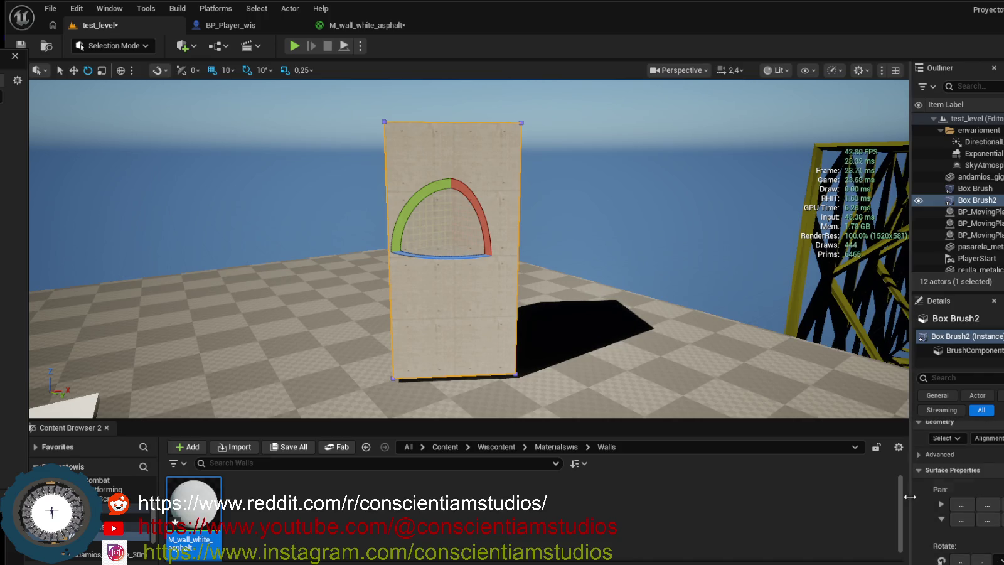
mouse_move(909, 496)
mouse_down()
mouse_move(803, 501)
mouse_move(815, 503)
mouse_up()
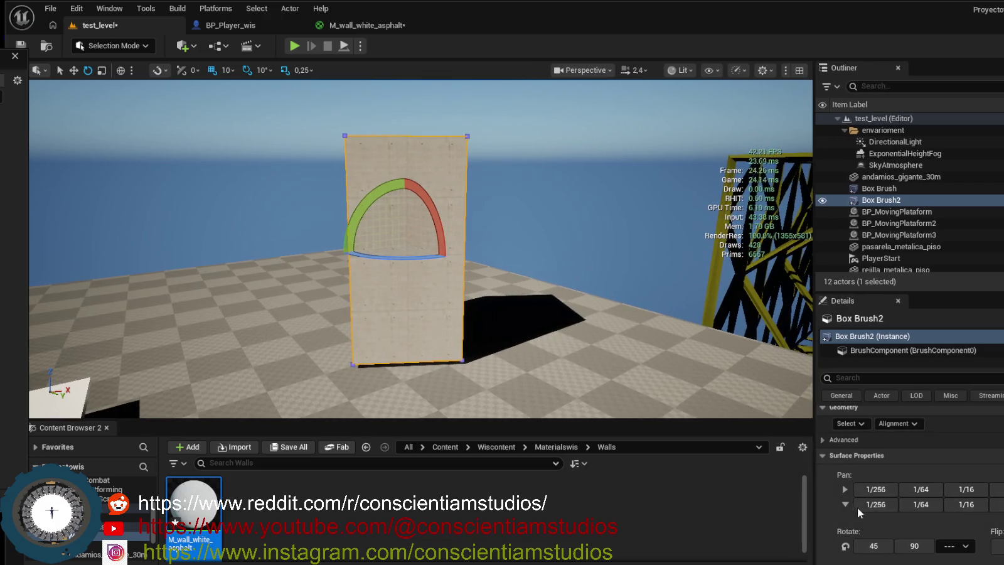
Set the wall faces' texture Scale U and V to 0.5.
scroll(871, 501, down, 3)
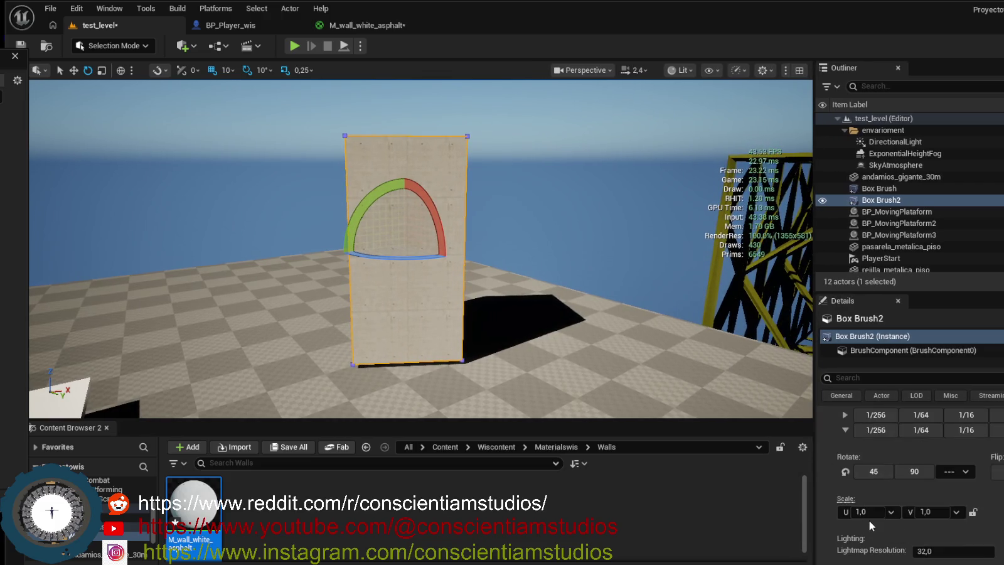
mouse_move(555, 324)
mouse_down()
mouse_move(489, 289)
mouse_move(518, 295)
mouse_move(555, 325)
mouse_up()
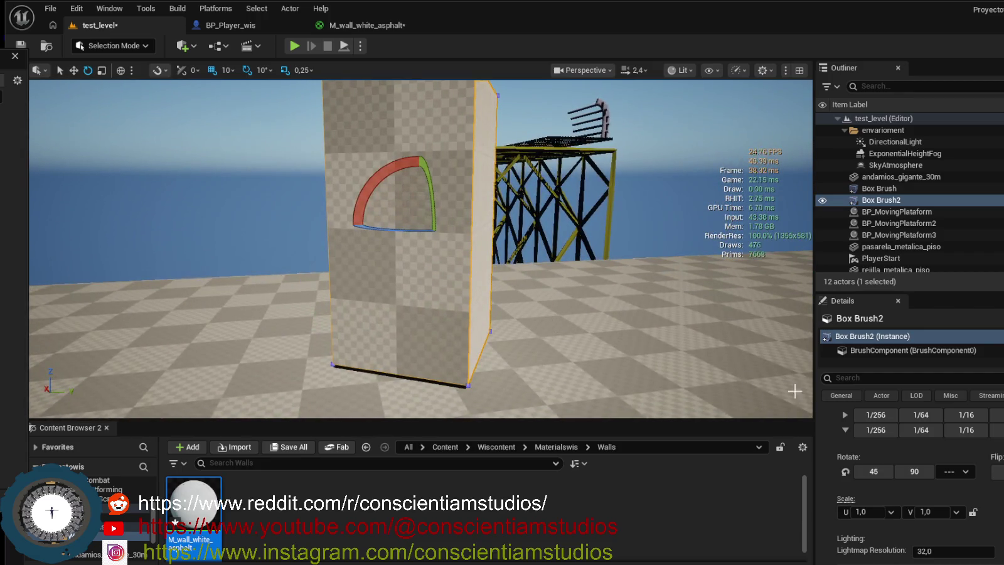
mouse_move(715, 402)
mouse_down()
mouse_move(753, 395)
mouse_move(734, 386)
mouse_up()
click(891, 512)
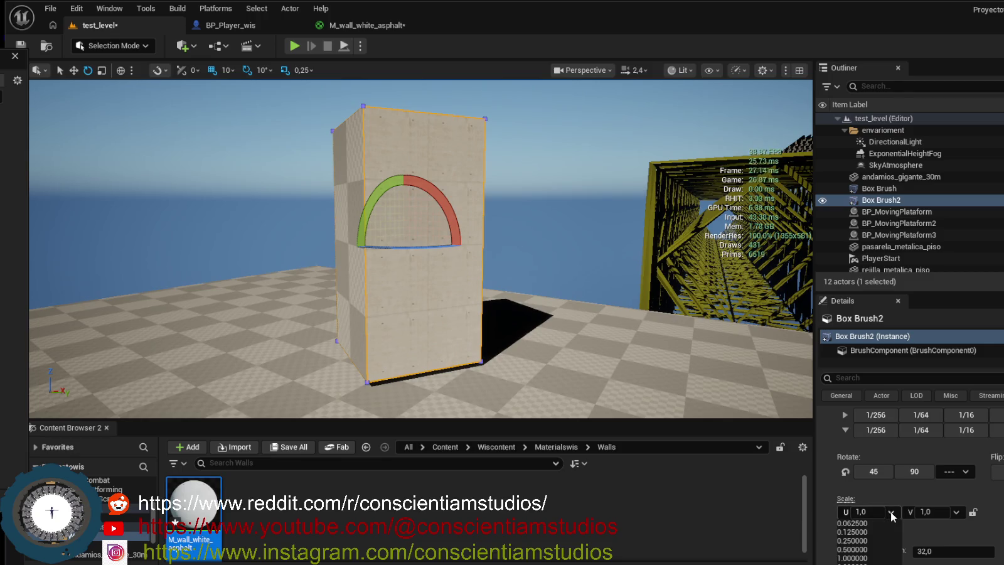
click(864, 550)
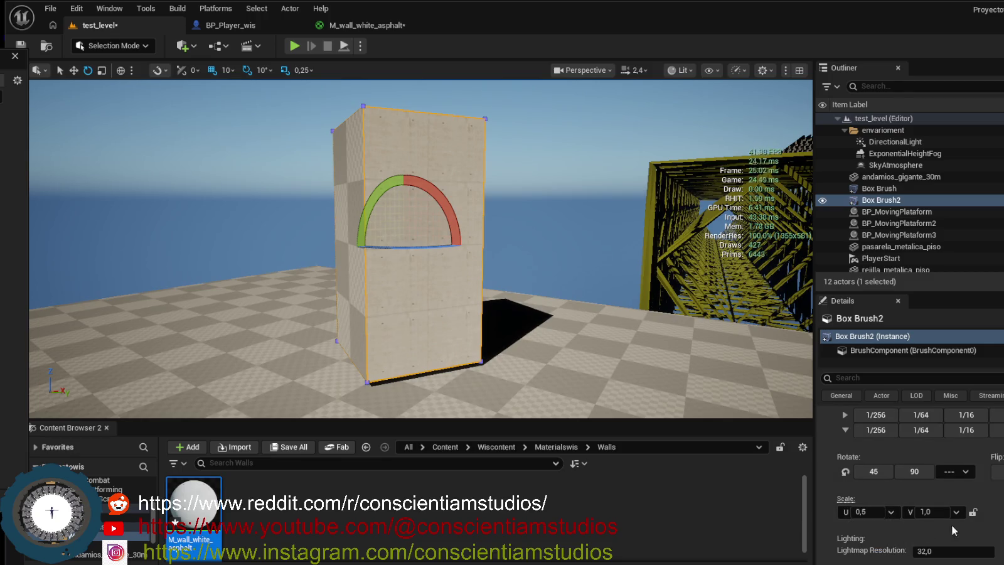
click(957, 512)
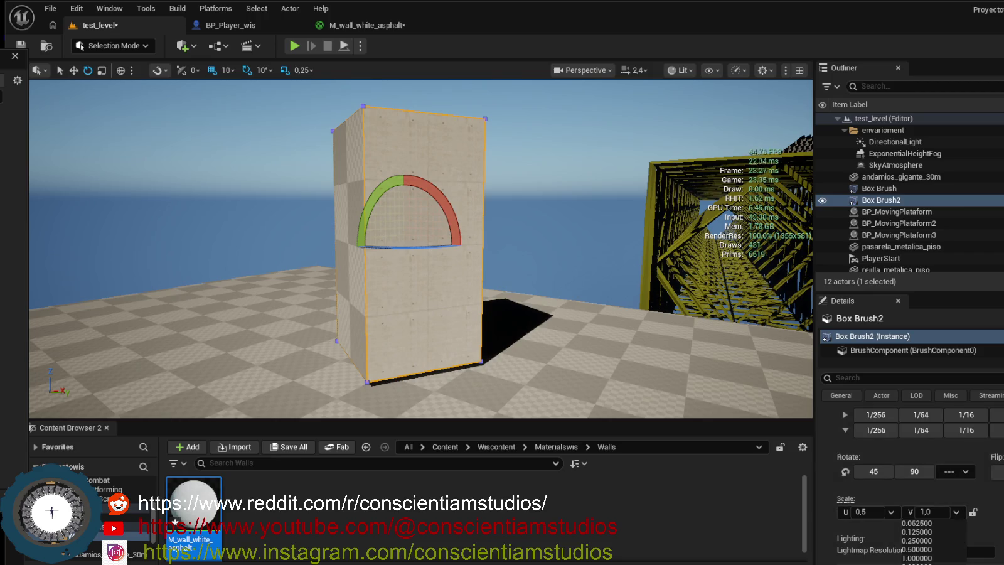
click(941, 549)
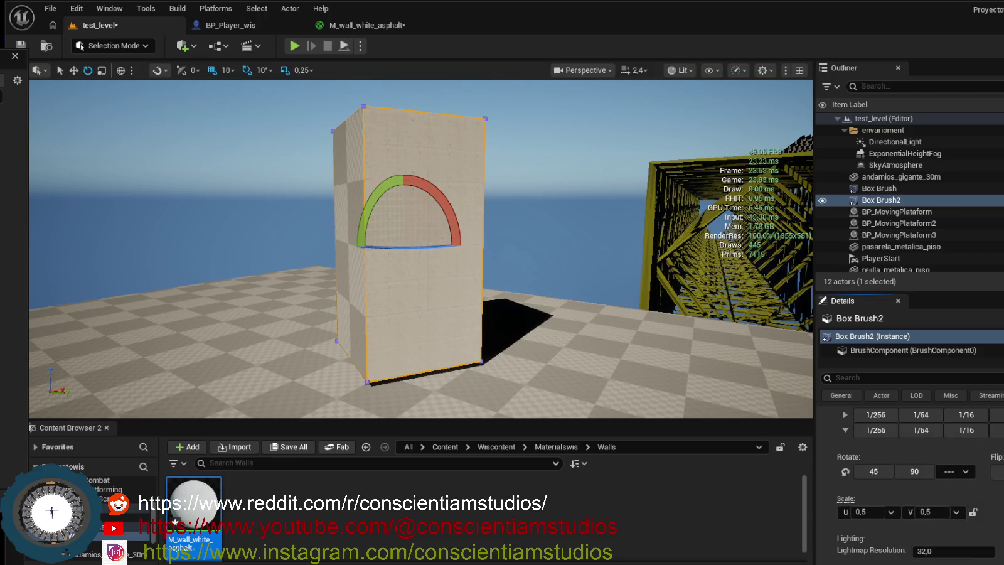
Change Scale U and V to 2.0, frame the wall, and deselect it.
scroll(578, 336, up, 2)
scroll(578, 337, up, 2)
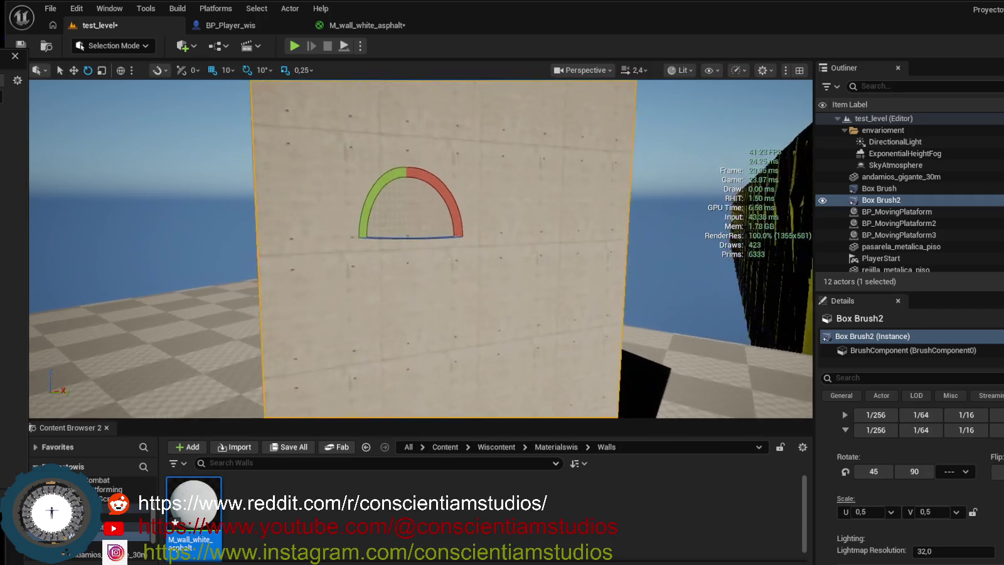
scroll(578, 336, down, 1)
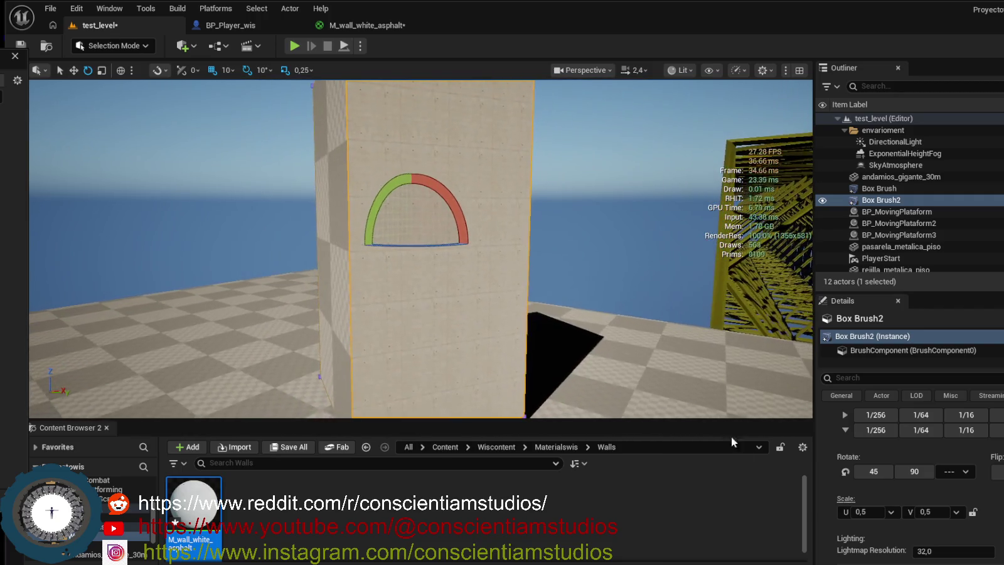
click(891, 512)
click(857, 562)
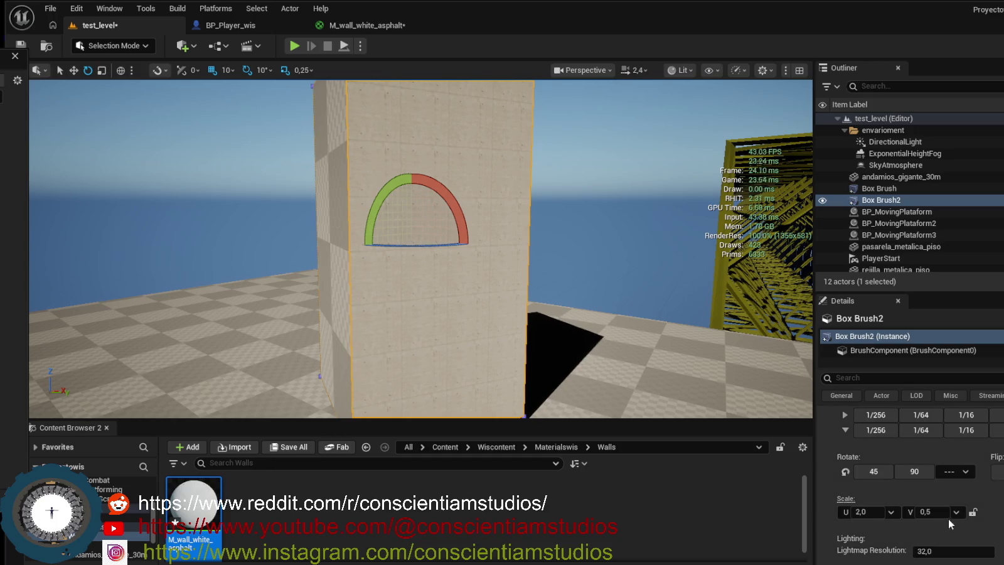
click(957, 512)
click(925, 562)
key(f)
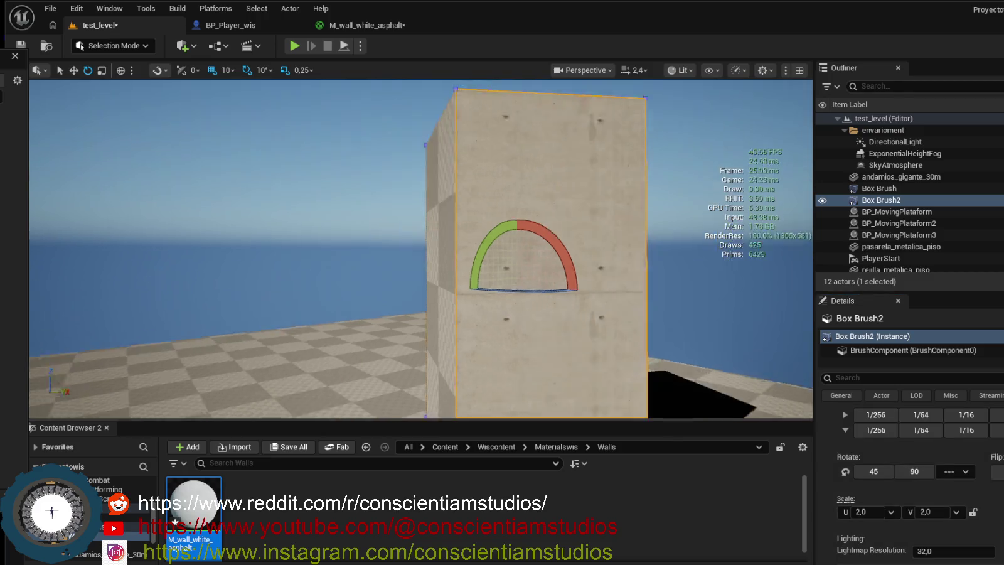
mouse_move(420, 251)
mouse_down()
mouse_move(395, 200)
mouse_move(363, 228)
mouse_up()
click(362, 228)
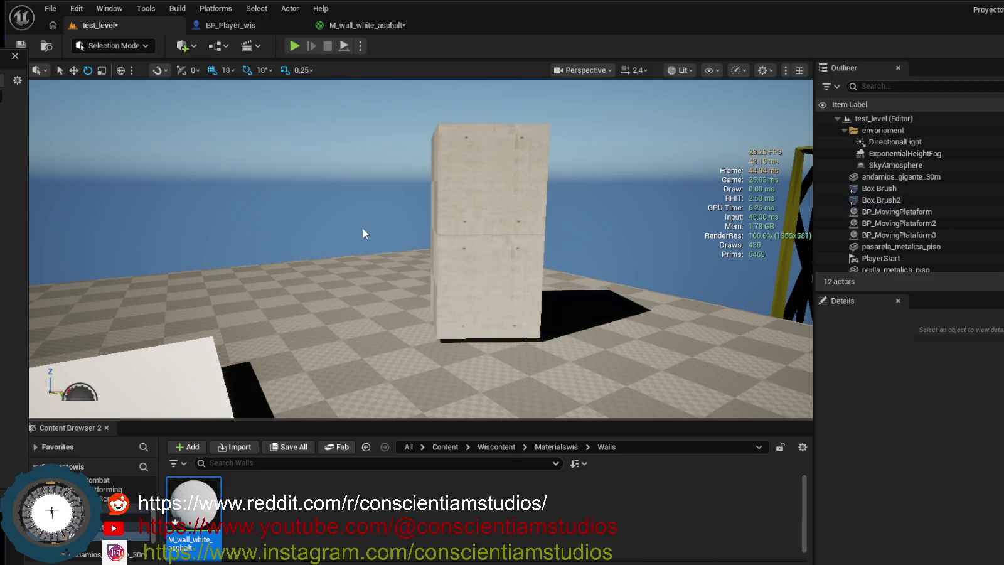
Fly close to the concrete wall and hide the stats overlay with Ctrl+Shift+H.
mouse_move(418, 259)
mouse_down()
mouse_move(389, 185)
mouse_move(461, 281)
mouse_up()
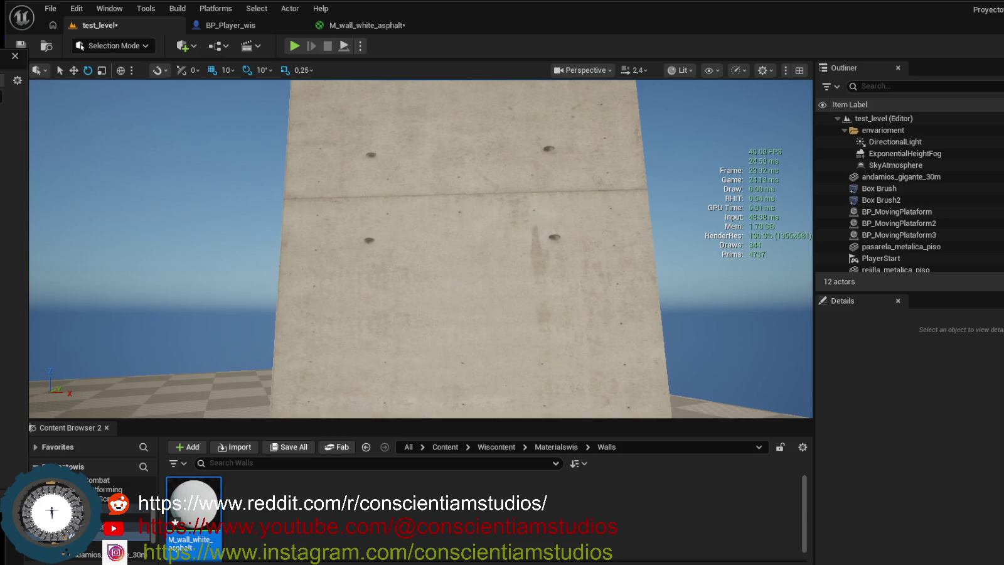
key(ctrl+shift+h)
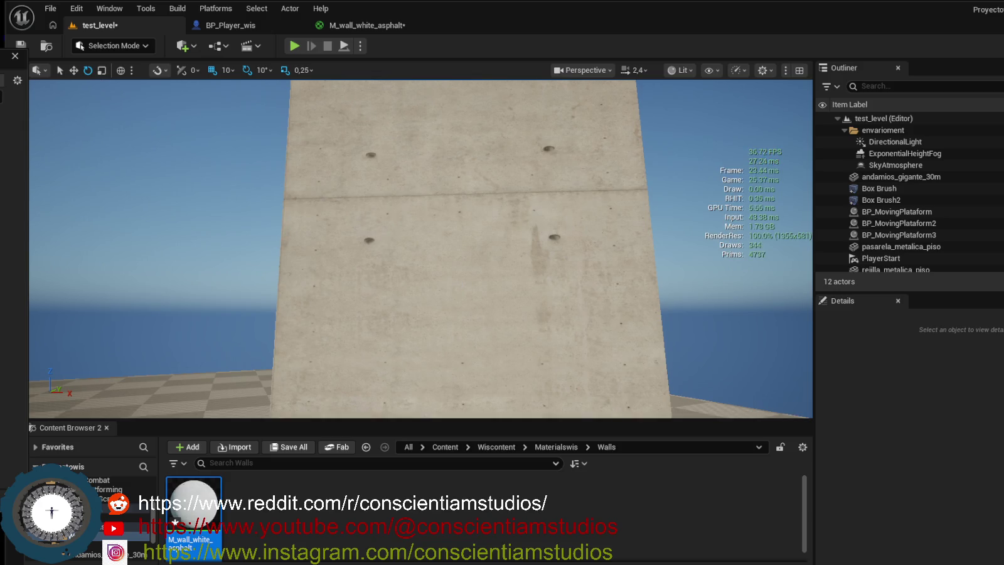
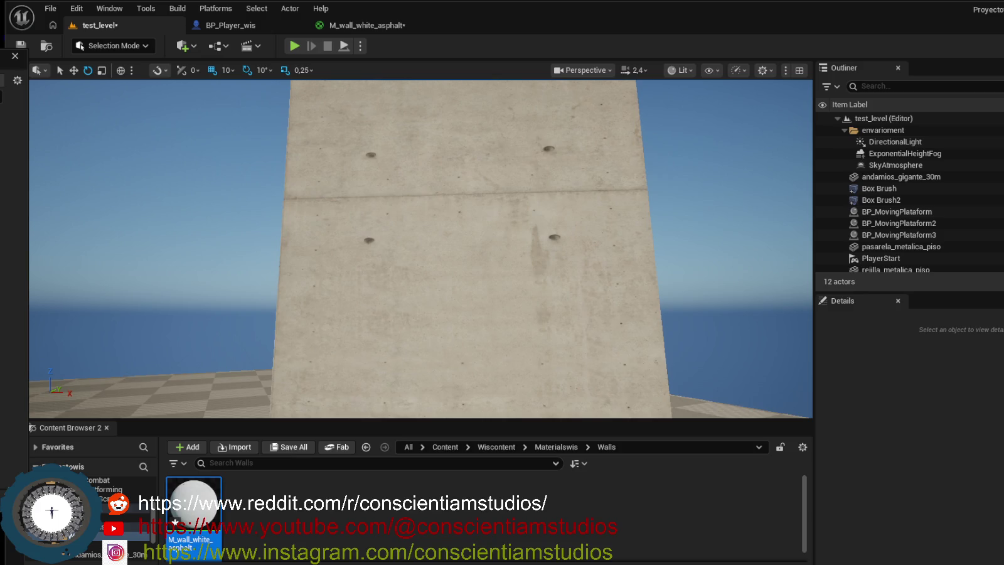
Pull the camera back from the concrete wall close-up to a wide view of the platforms and scaffolding.
mouse_move(511, 203)
mouse_down()
mouse_move(511, 301)
mouse_move(508, 270)
mouse_up()
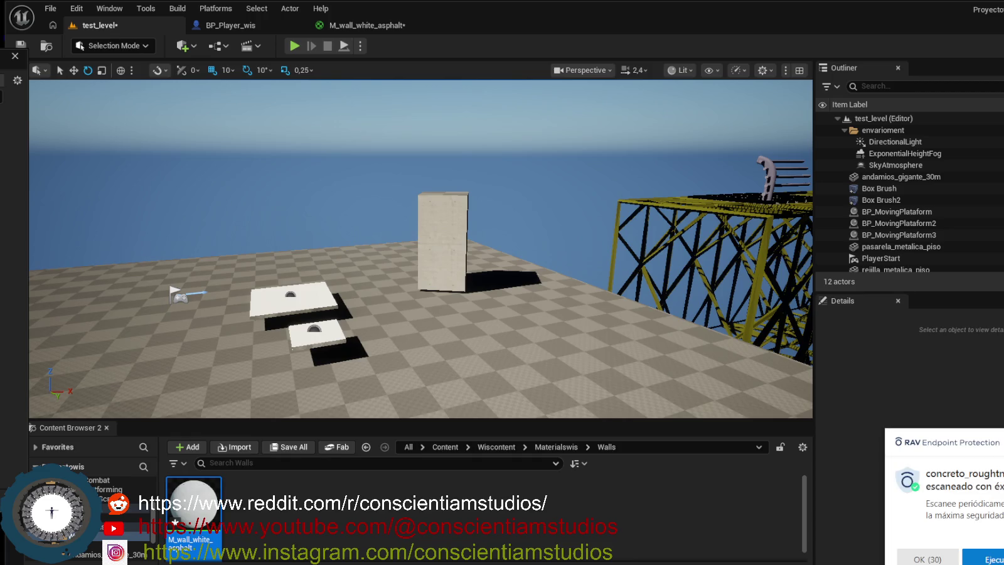
Dismiss the RAV Endpoint Protection popup, toggle the stats overlay, and open M_wall_white_asphalt.
click(926, 558)
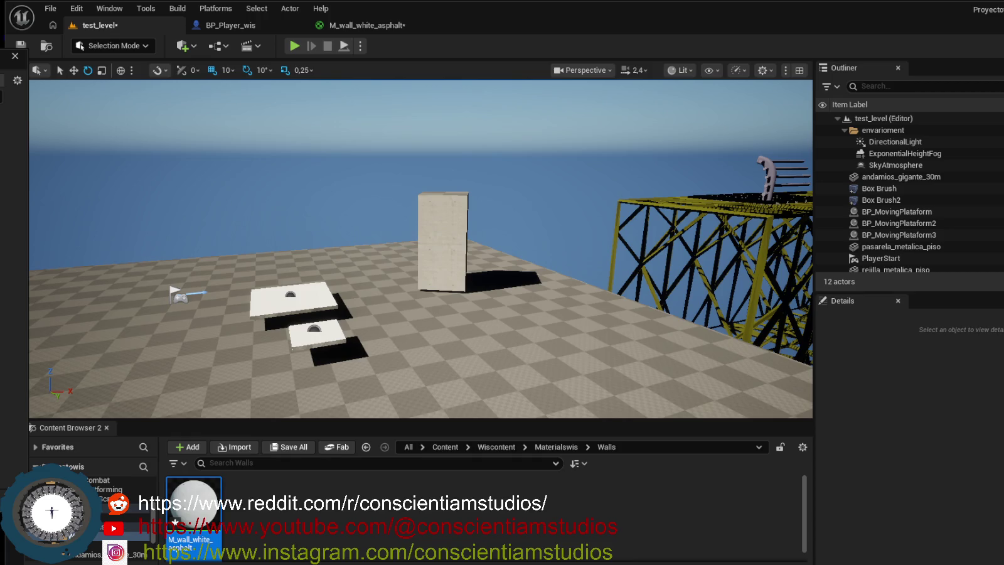
key(ctrl+shift+h)
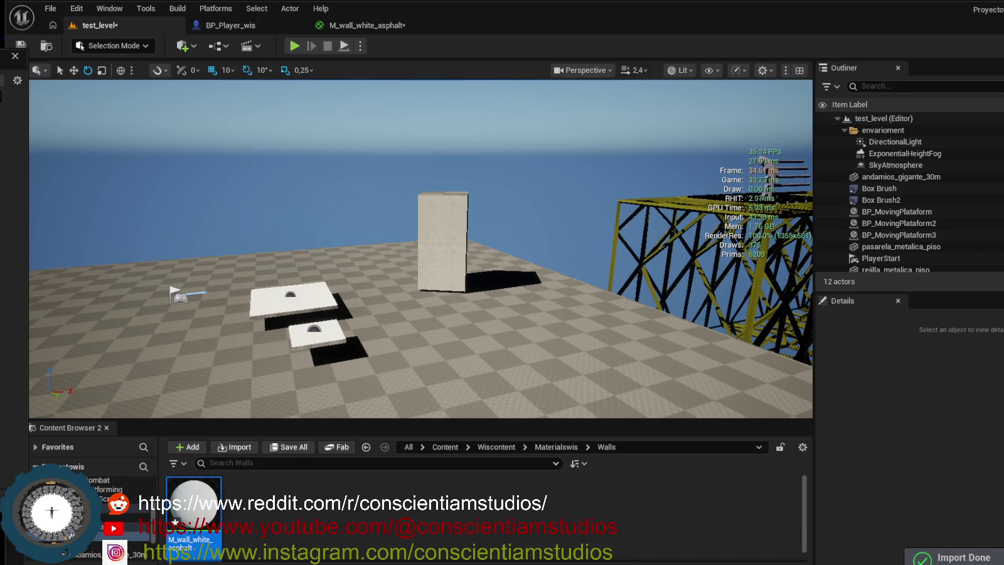
key(ctrl+shift+h)
key(ctrl+shift+h)
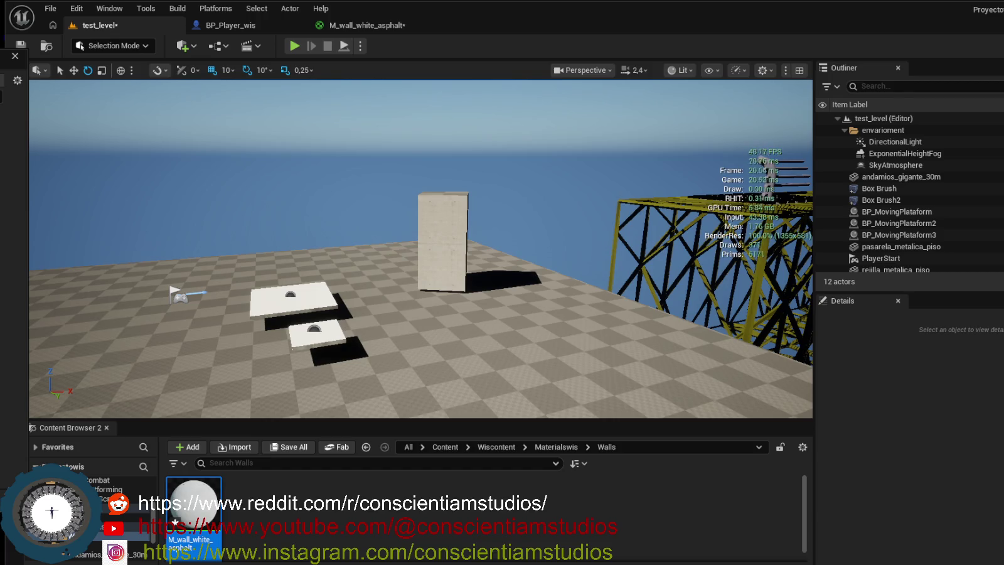
double_click(207, 502)
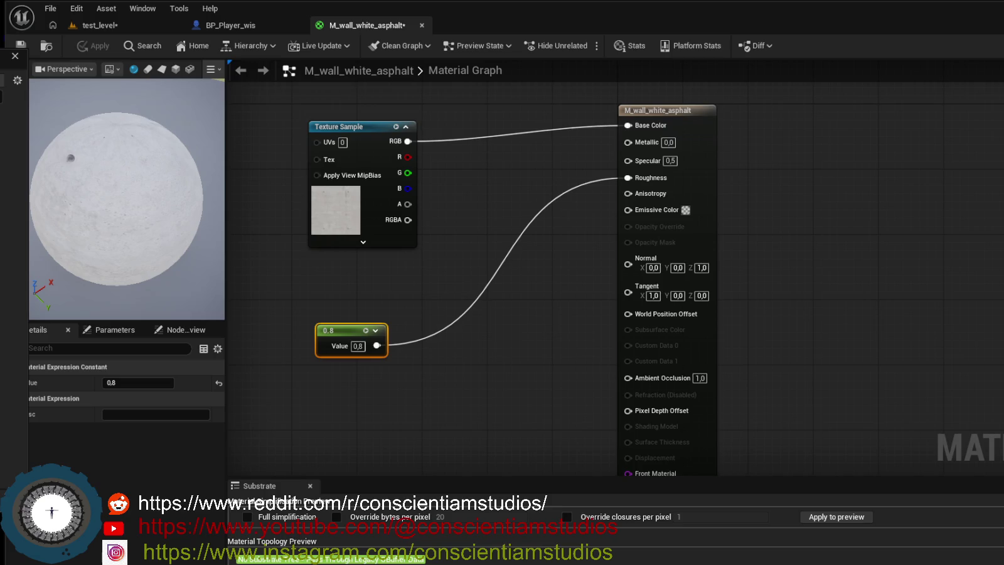
Bring the concrete roughness texture into the material graph and spread out the texture and constant nodes.
mouse_move(424, 319)
mouse_down()
mouse_move(437, 318)
mouse_move(370, 285)
mouse_move(292, 292)
mouse_up()
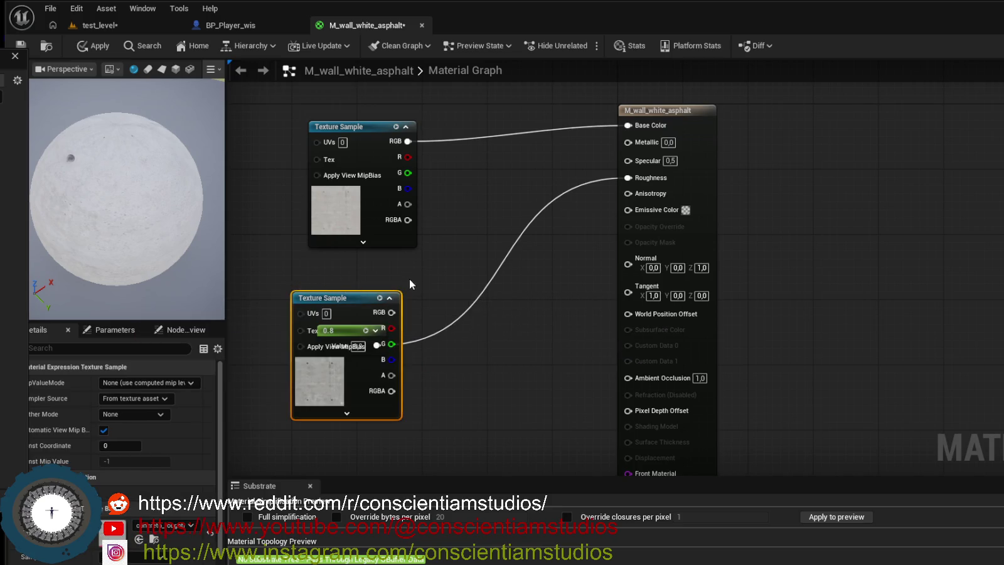
drag(365, 303, 316, 296)
drag(470, 342, 483, 407)
drag(458, 118, 375, 102)
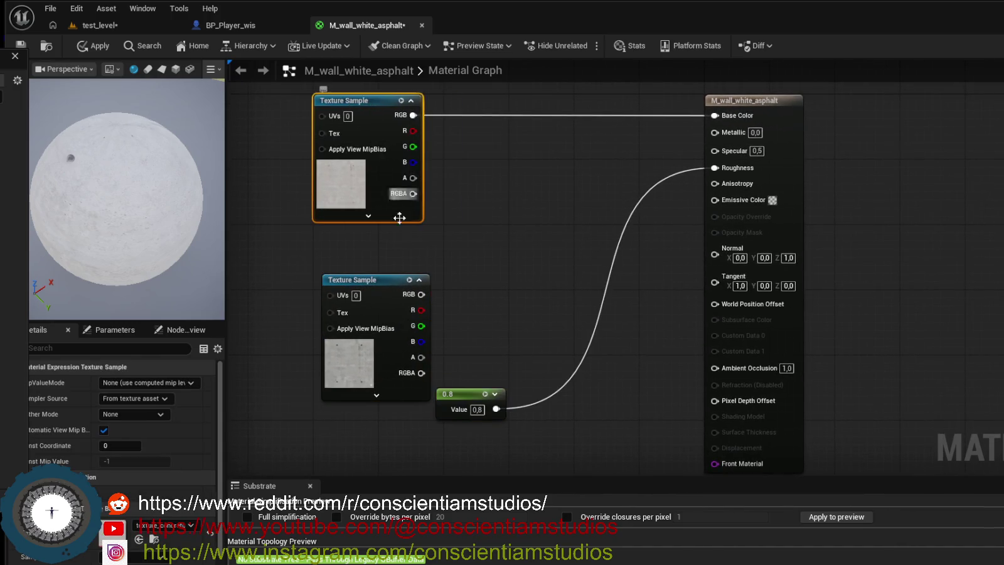
mouse_move(393, 282)
mouse_down()
mouse_move(334, 266)
mouse_move(433, 270)
mouse_up()
Add a Multiply node after the roughness texture, feed the 0.8 constant into B, and check the preview.
text(mul)
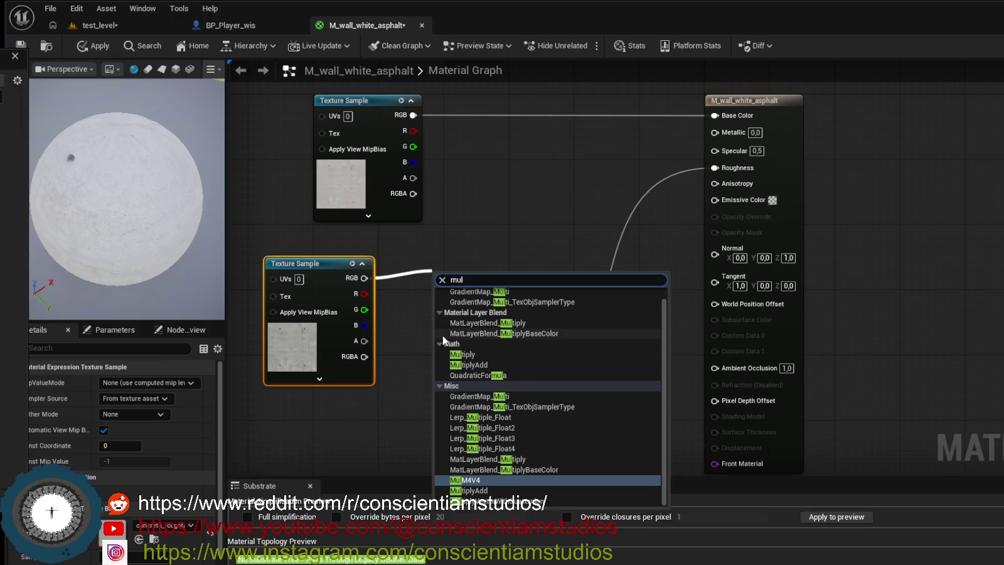
scroll(443, 340, up, 2)
key(Escape)
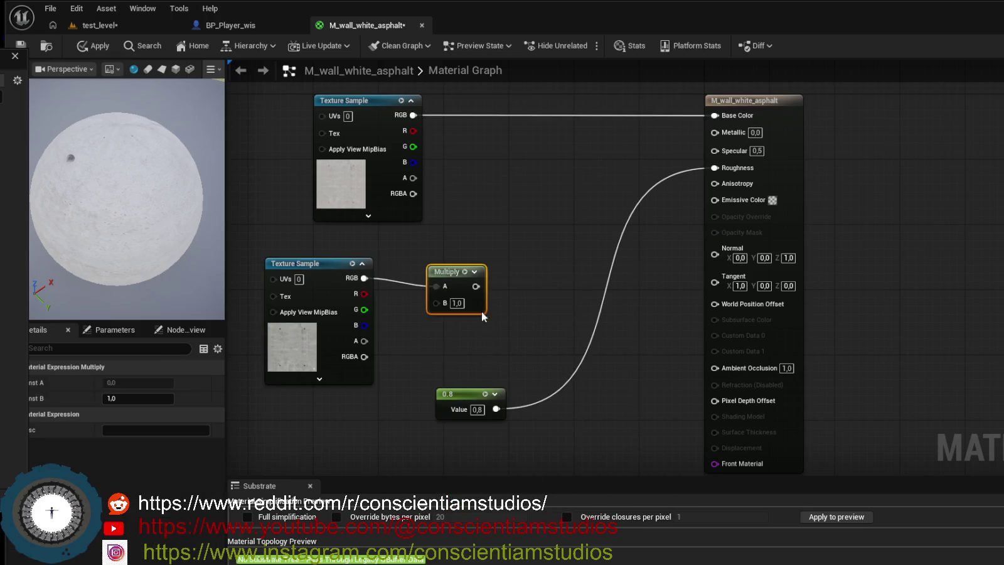
mouse_move(496, 409)
mouse_down()
mouse_move(435, 302)
mouse_move(714, 167)
mouse_up()
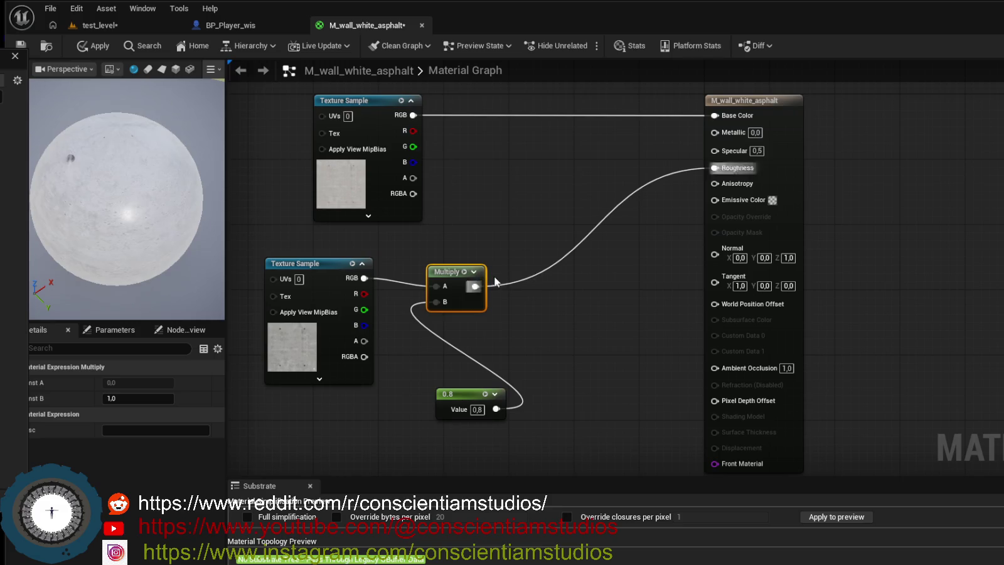
drag(451, 277, 510, 286)
mouse_move(106, 233)
mouse_down()
mouse_move(98, 247)
mouse_move(91, 231)
mouse_up()
scroll(98, 247, up, 5)
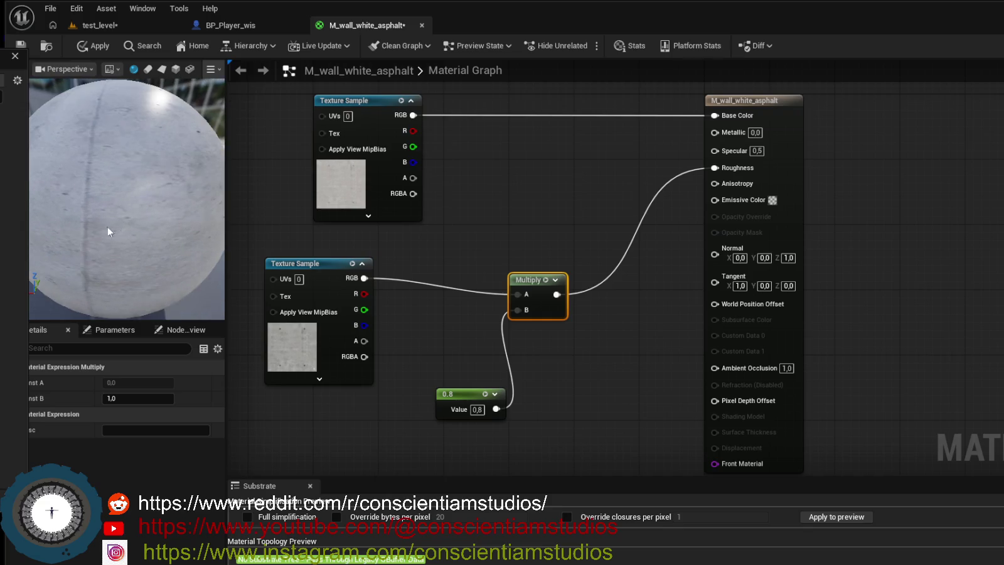
drag(226, 297, 269, 295)
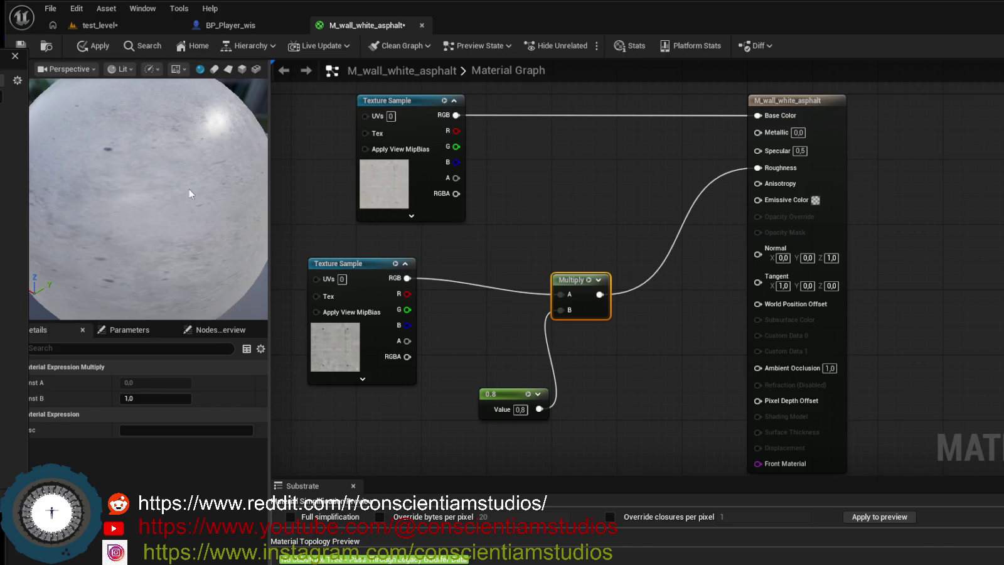
drag(150, 201, 175, 193)
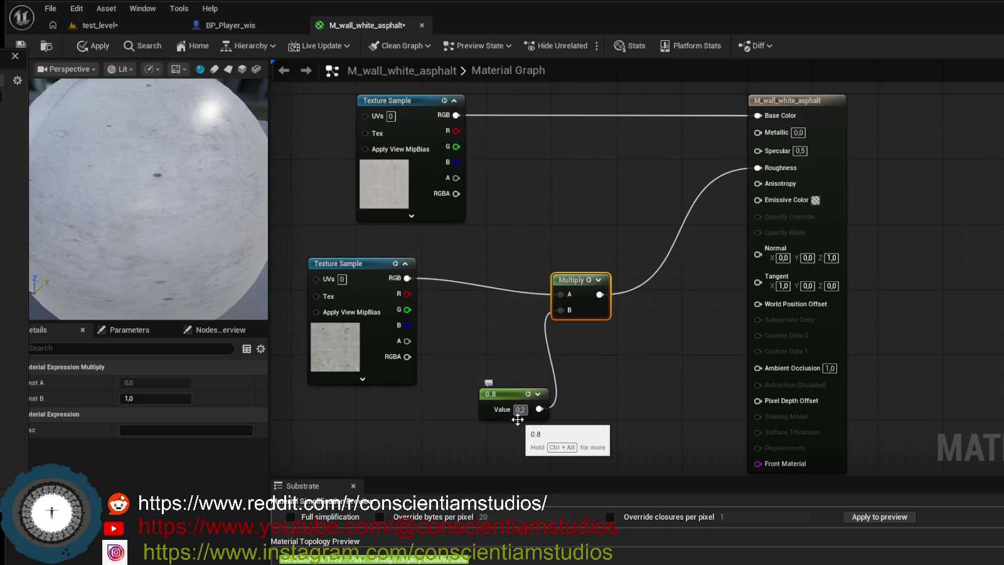
Try 0.2 and 0.9 for the roughness multiplier constant, settling on 0.6.
key(Return)
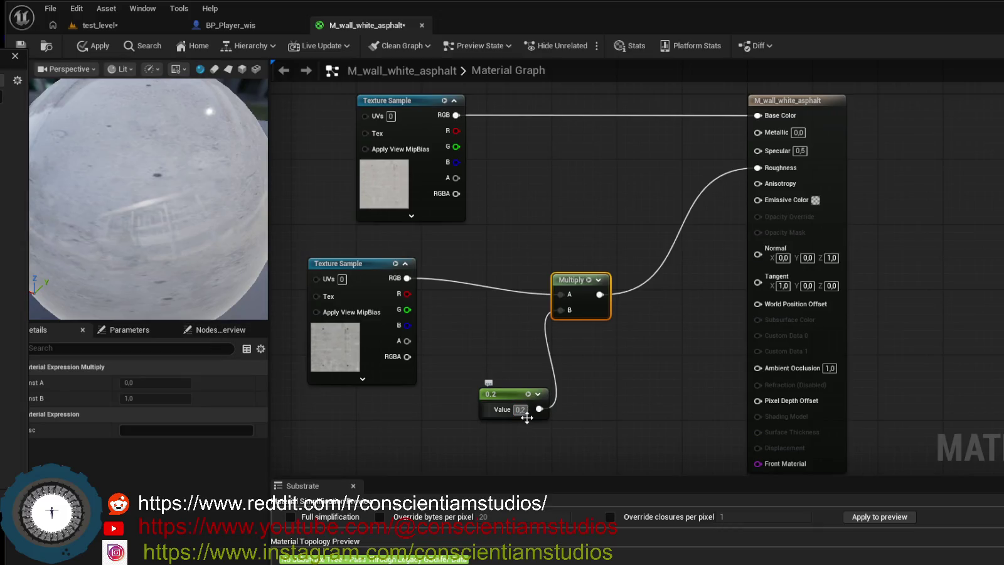
text(0.9)
key(Return)
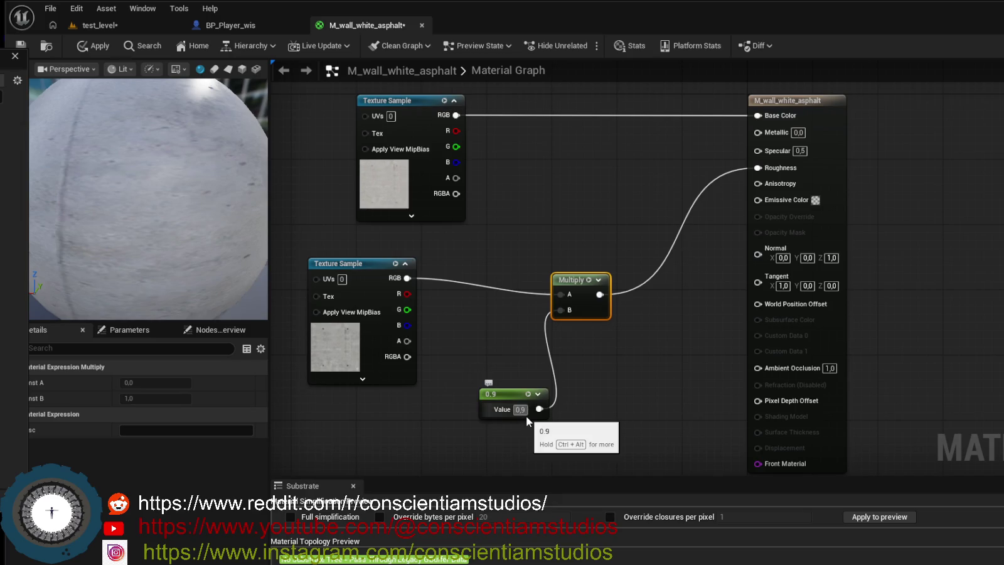
key(Return)
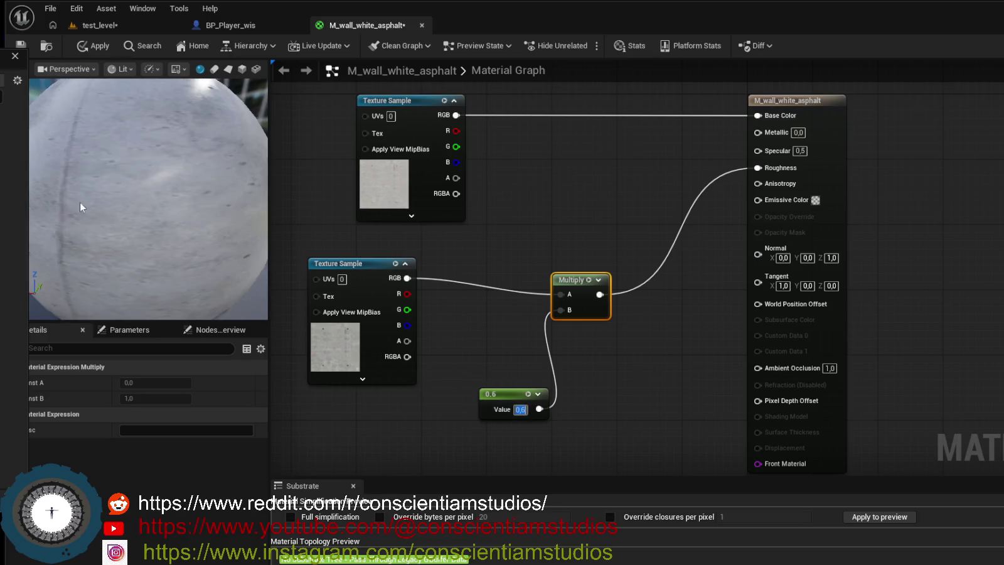
Orbit the preview sphere to check the 0.6 roughness, then return to the test_level view of the wall.
drag(82, 207, 103, 208)
scroll(196, 198, down, 5)
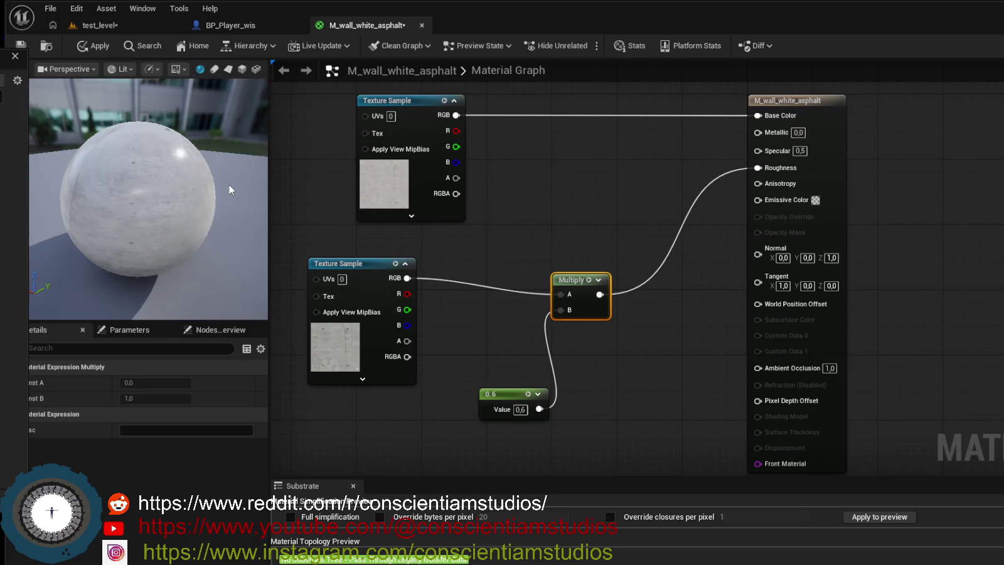
drag(229, 185, 113, 179)
scroll(188, 201, up, 5)
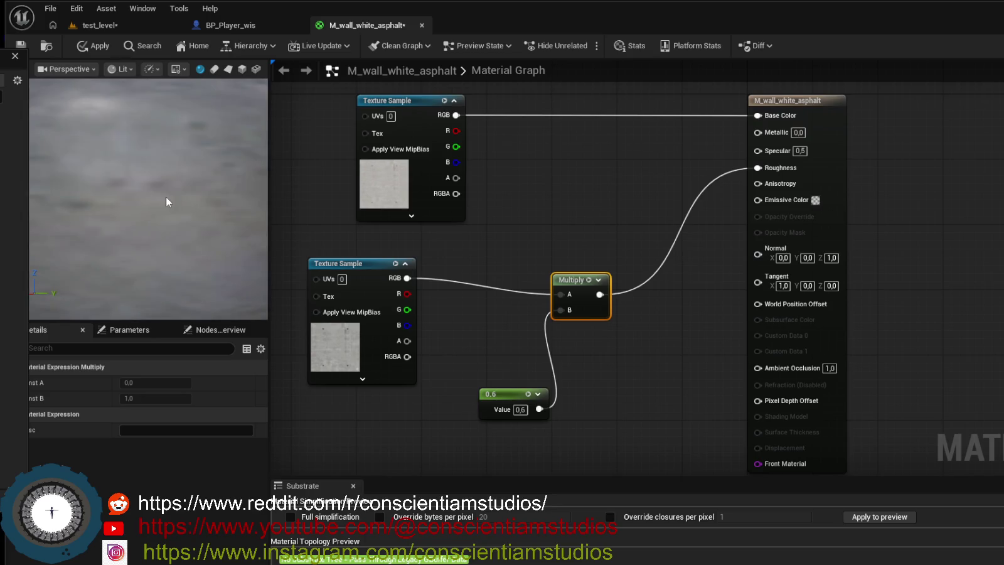
scroll(172, 201, down, 4)
drag(174, 203, 199, 188)
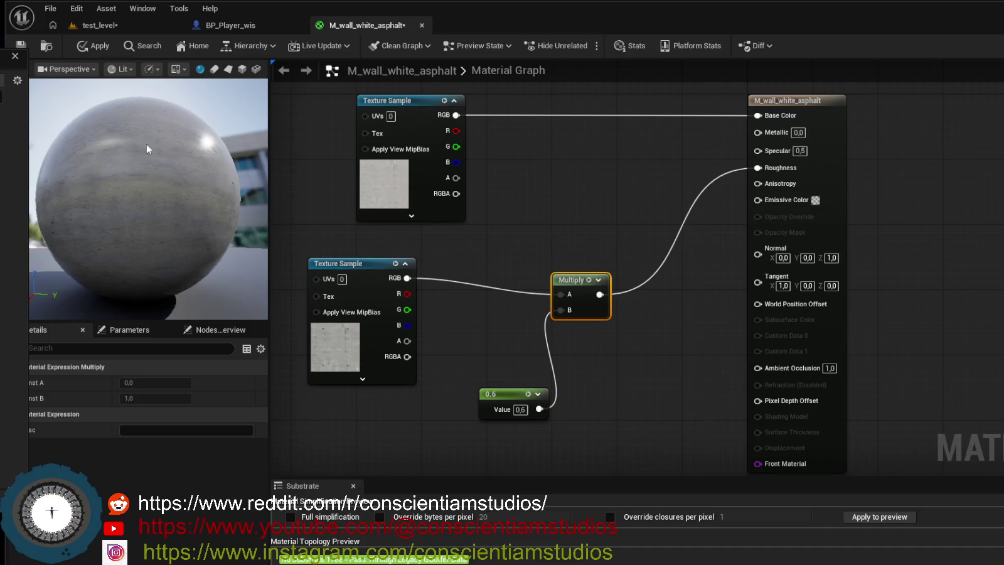
click(138, 26)
drag(188, 157, 163, 182)
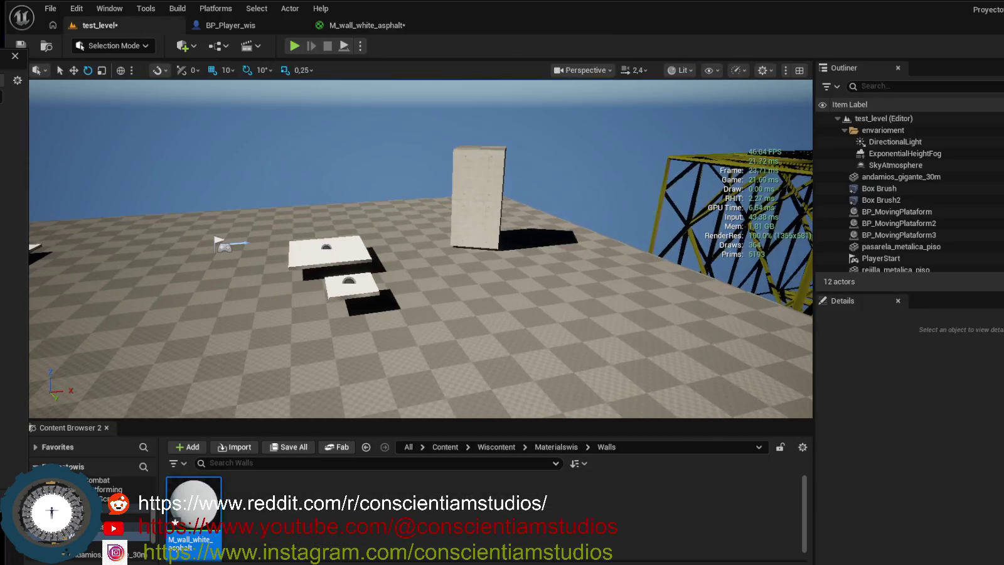
Save test_level and launch a Play-in-Editor session near the concrete wall.
key(ctrl+s)
mouse_move(432, 205)
mouse_down()
mouse_move(465, 170)
mouse_move(471, 132)
mouse_move(458, 235)
mouse_move(448, 212)
mouse_move(464, 236)
mouse_move(477, 230)
mouse_move(459, 235)
mouse_move(487, 230)
mouse_move(457, 239)
mouse_move(364, 113)
mouse_up()
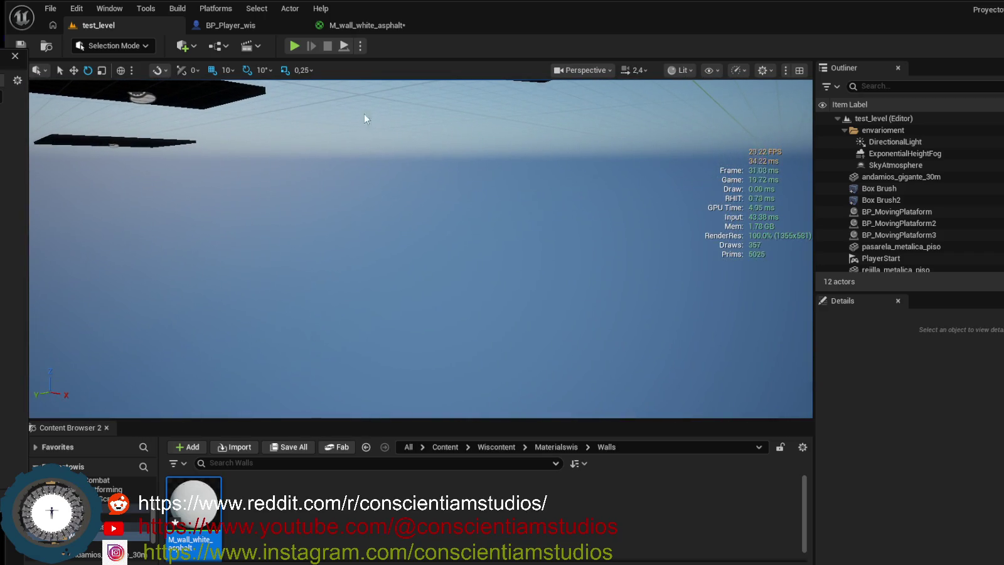
click(287, 46)
Jump and walk the character around the concrete pillar, end the session, and open BP_Player_wis.
key(space)
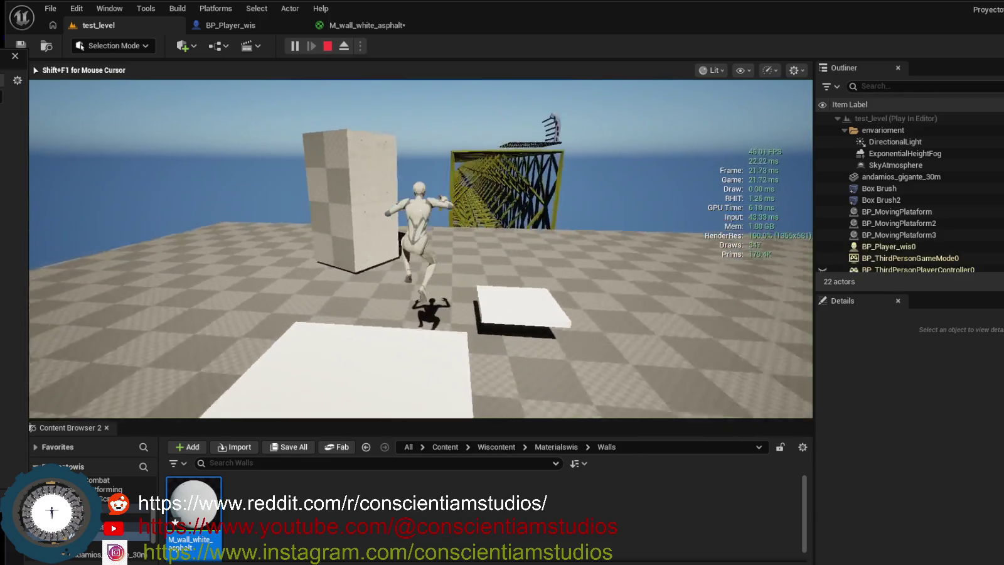
key(w)
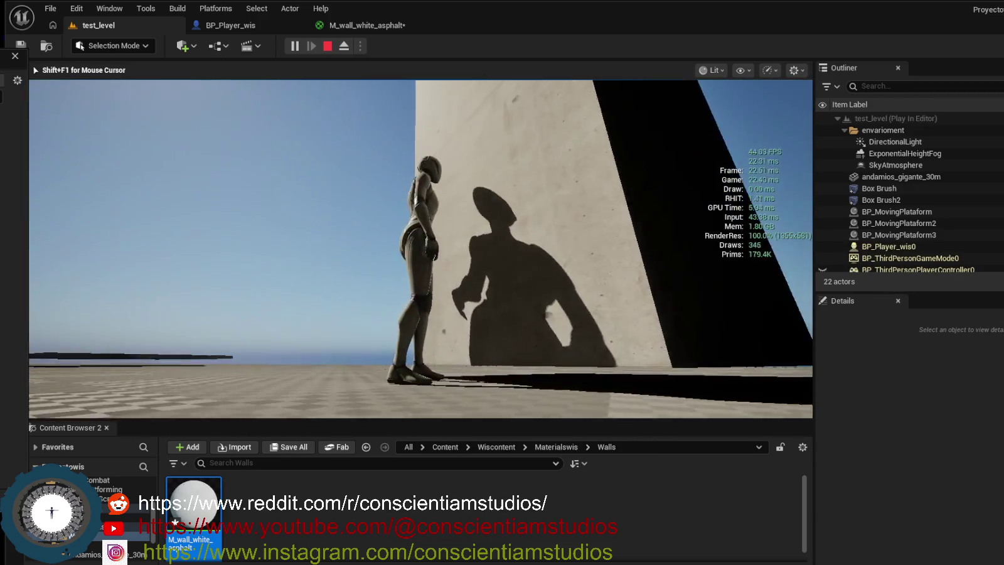
mouse_move(421, 249)
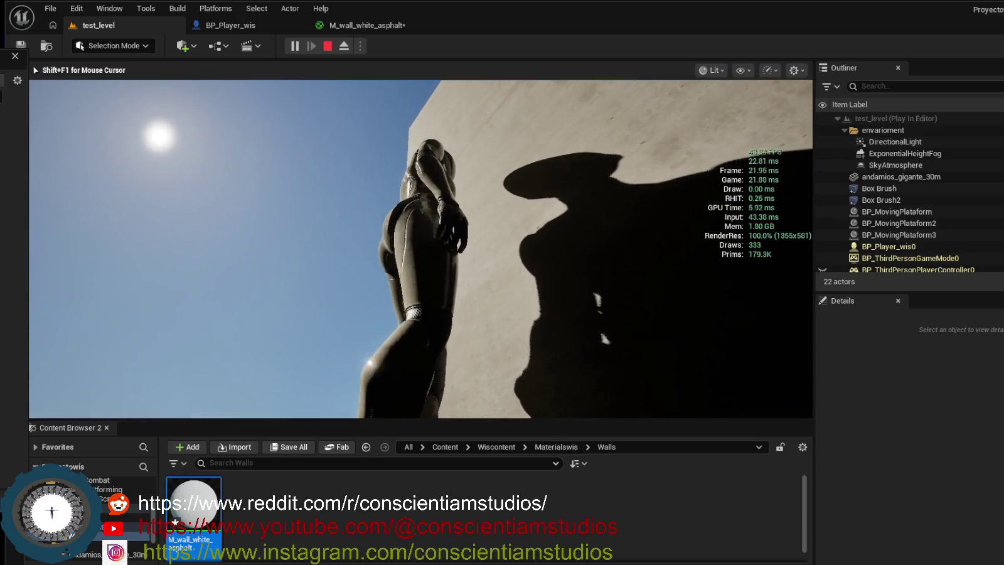
key(w)
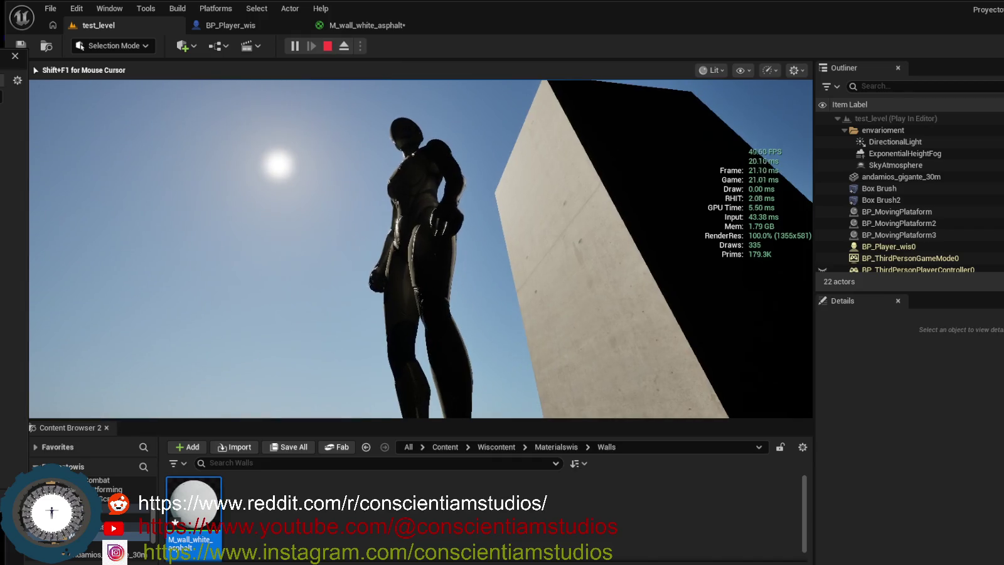
key(w)
key(Escape)
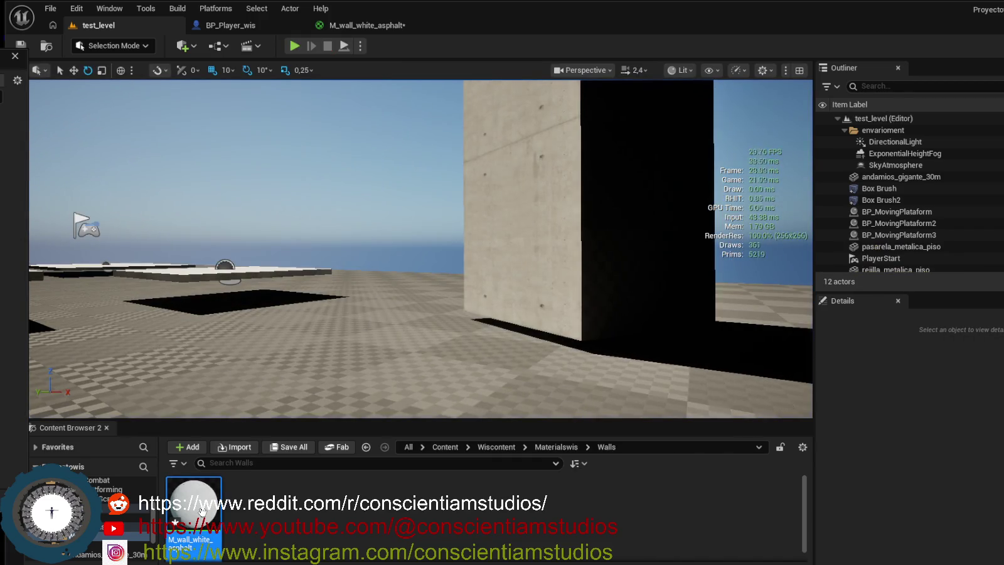
click(361, 26)
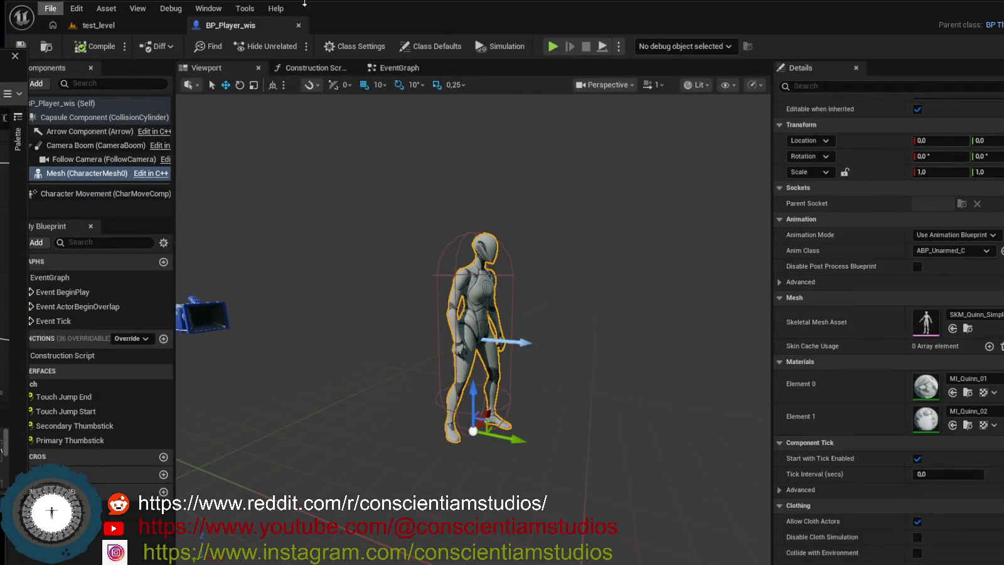
Back in test_level, frame the concrete wall with the ground visible and enlarge the level viewport.
click(162, 25)
mouse_move(500, 196)
mouse_down()
mouse_move(496, 207)
mouse_move(521, 200)
mouse_move(521, 182)
mouse_move(565, 183)
mouse_up()
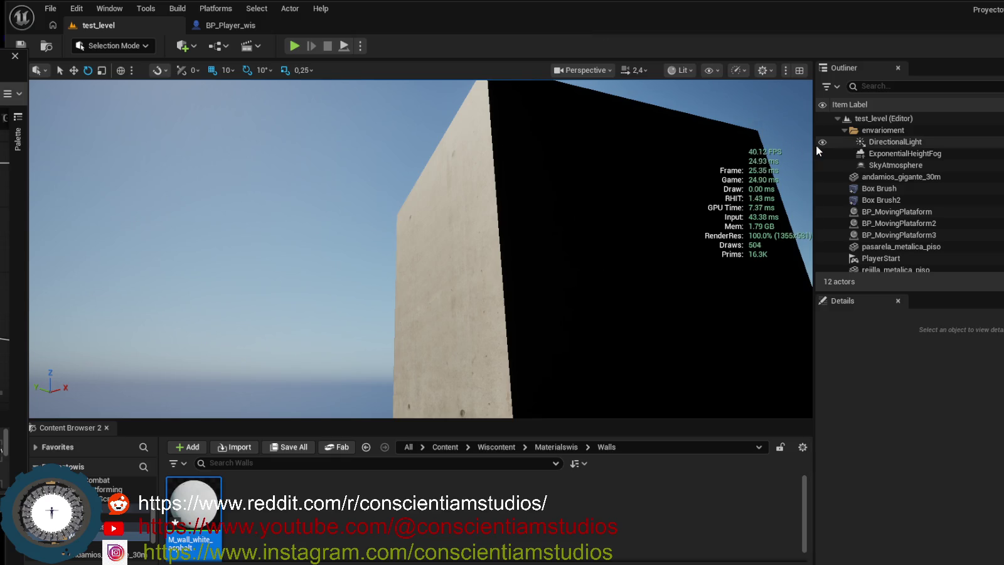
drag(842, 151, 962, 151)
drag(288, 157, 210, 336)
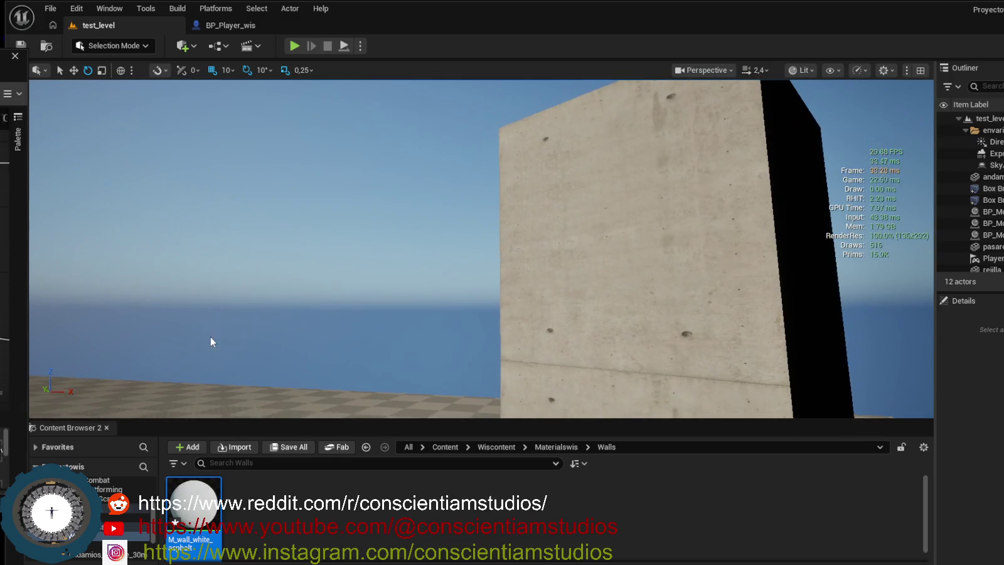
drag(206, 420, 208, 436)
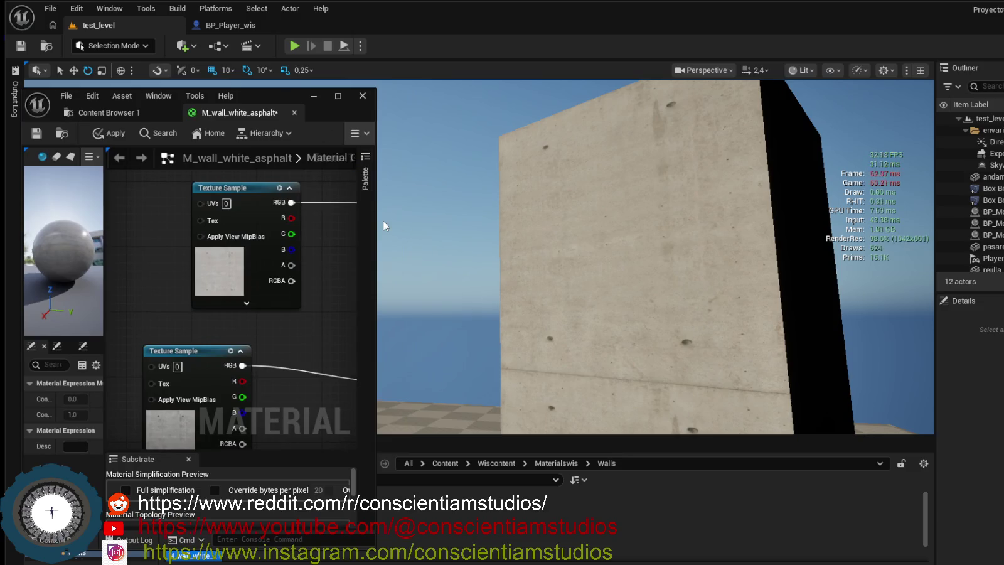
Wire the lower Texture Sample's RGB into the wall material and apply the changes.
drag(376, 218, 433, 218)
drag(338, 327, 290, 305)
scroll(213, 286, down, 3)
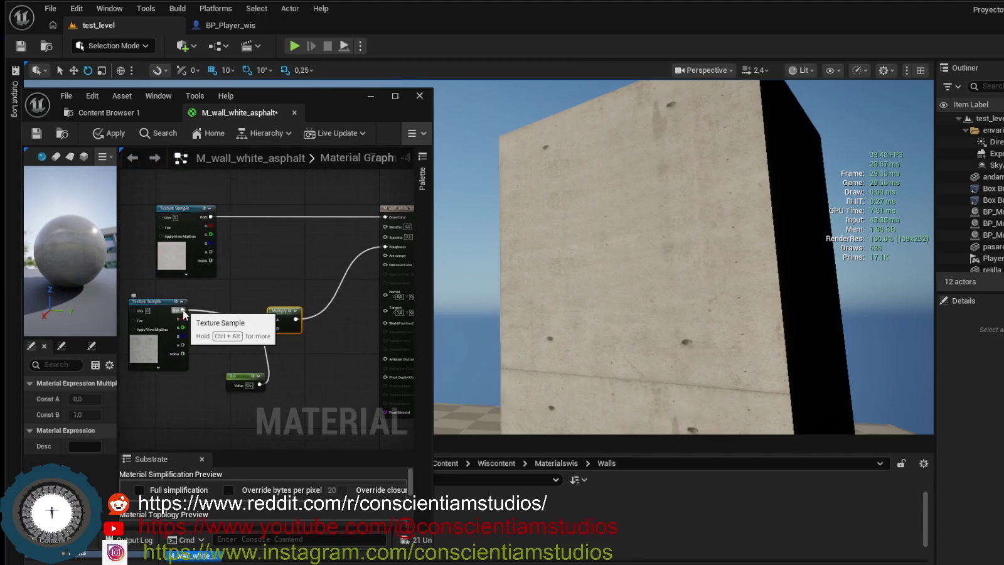
drag(186, 312, 386, 247)
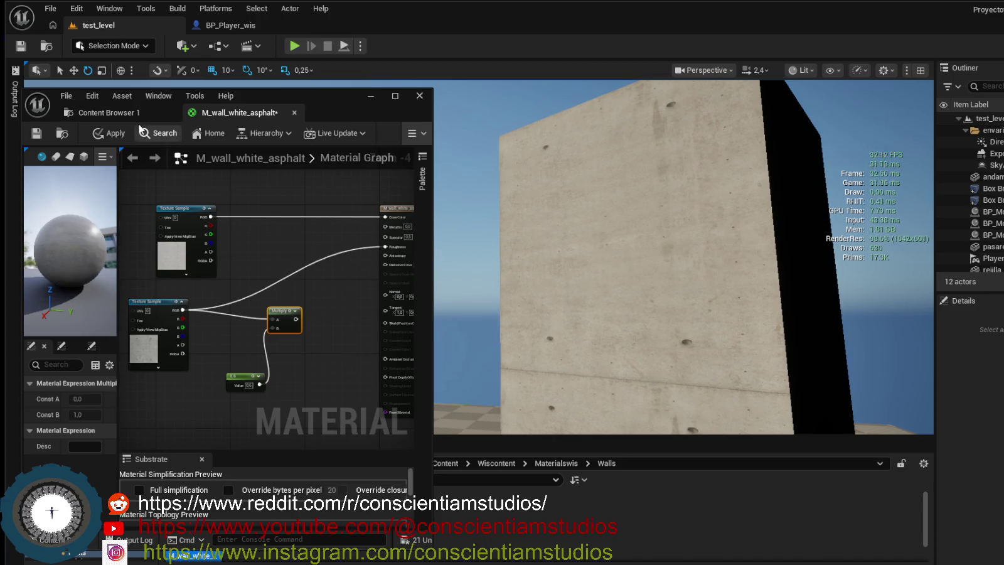
click(107, 134)
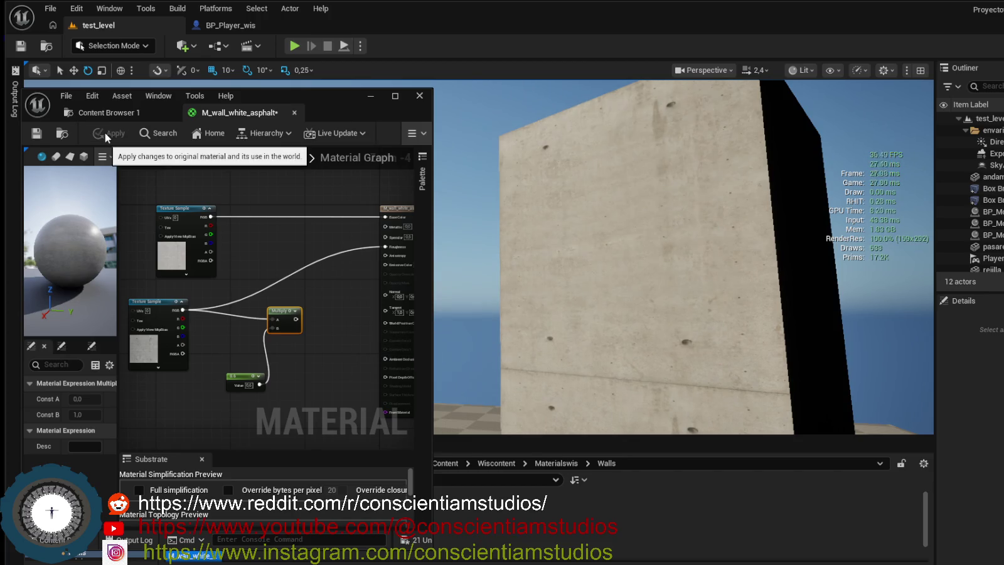
Inspect the updated concrete material on the preview sphere and on the wall in the level.
scroll(64, 262, down, 2)
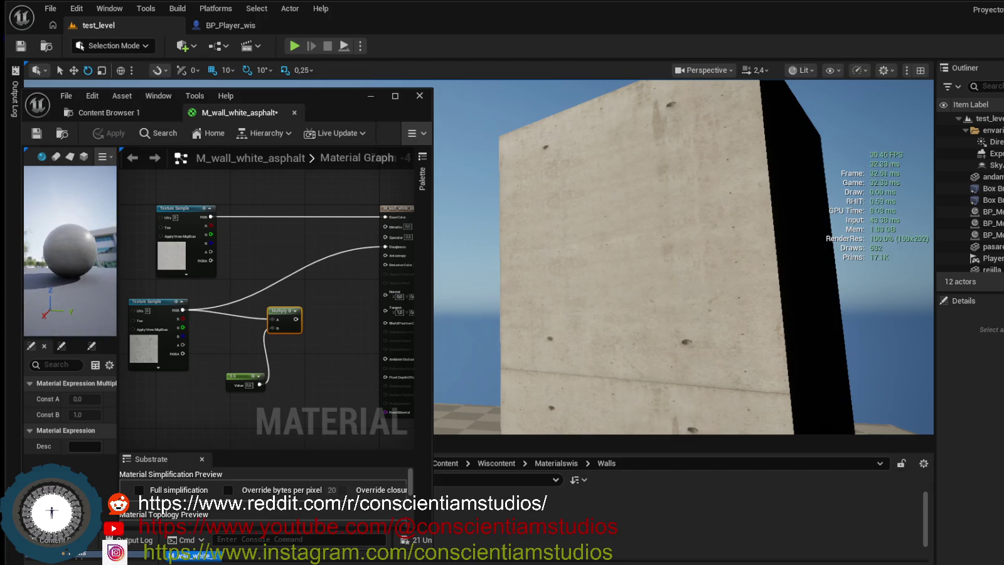
drag(118, 243, 174, 243)
scroll(114, 249, down, 1)
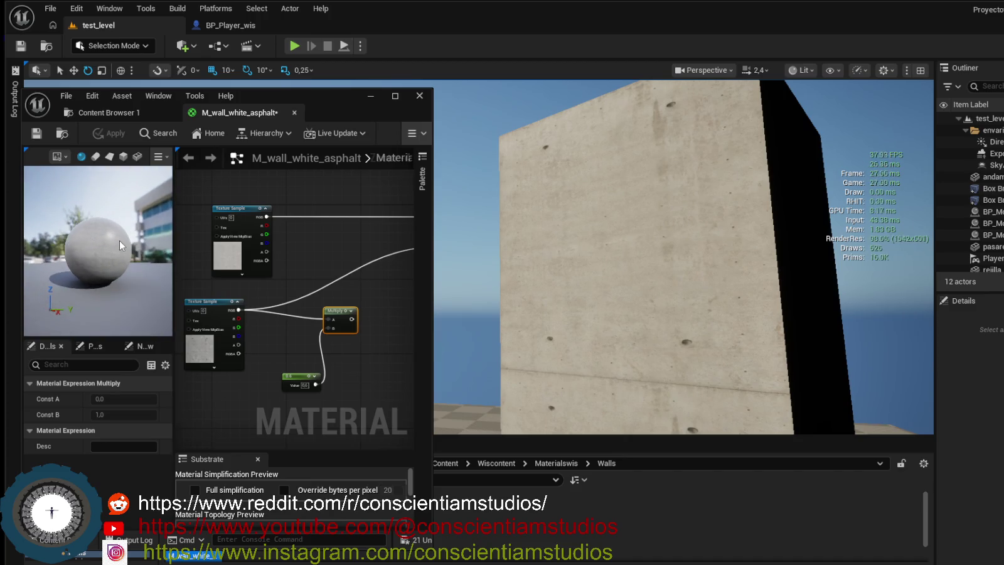
scroll(120, 245, down, 3)
scroll(98, 251, up, 5)
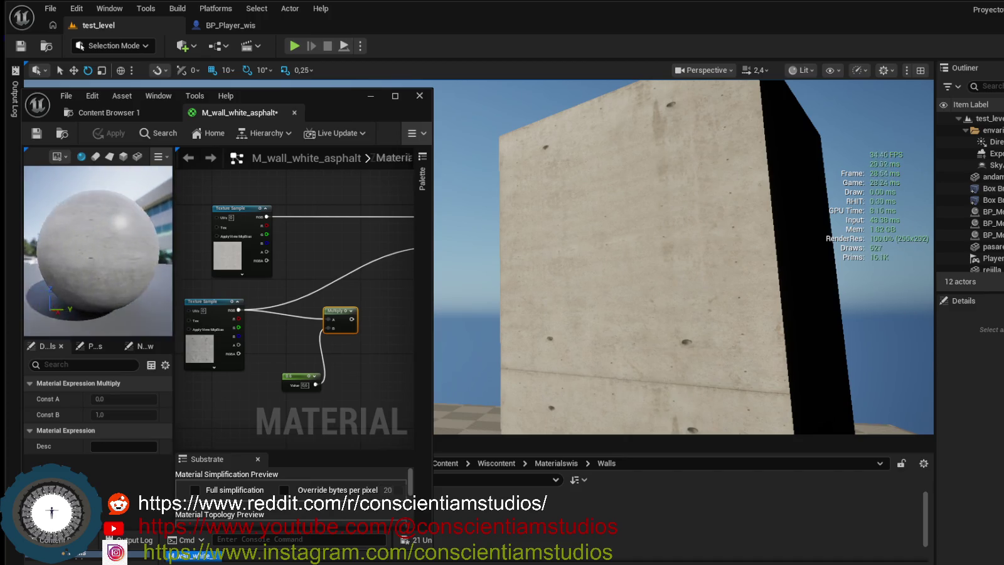
scroll(97, 251, down, 2)
drag(98, 251, 132, 248)
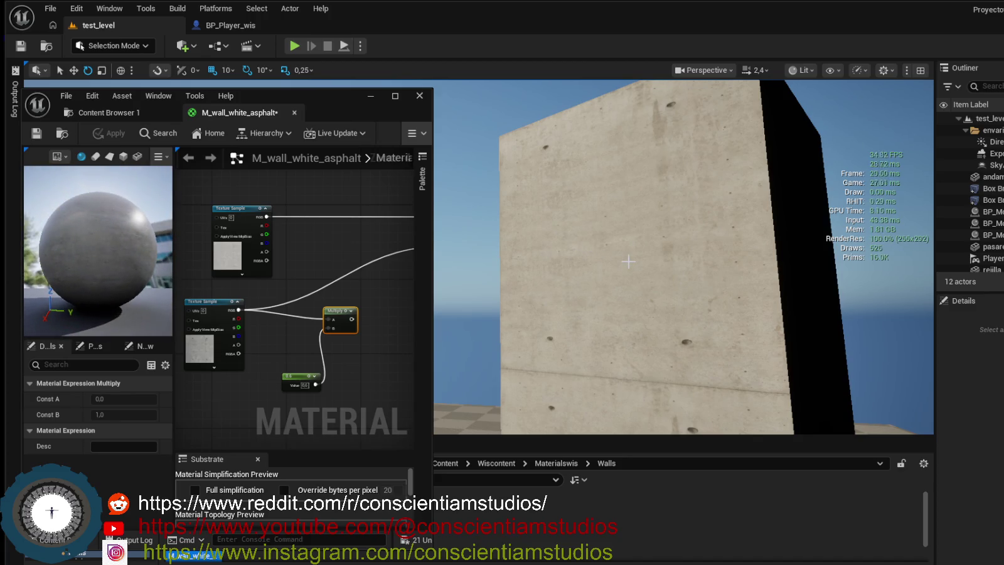
mouse_move(684, 257)
mouse_down()
mouse_move(647, 257)
mouse_move(681, 251)
mouse_move(671, 232)
mouse_move(590, 257)
mouse_up()
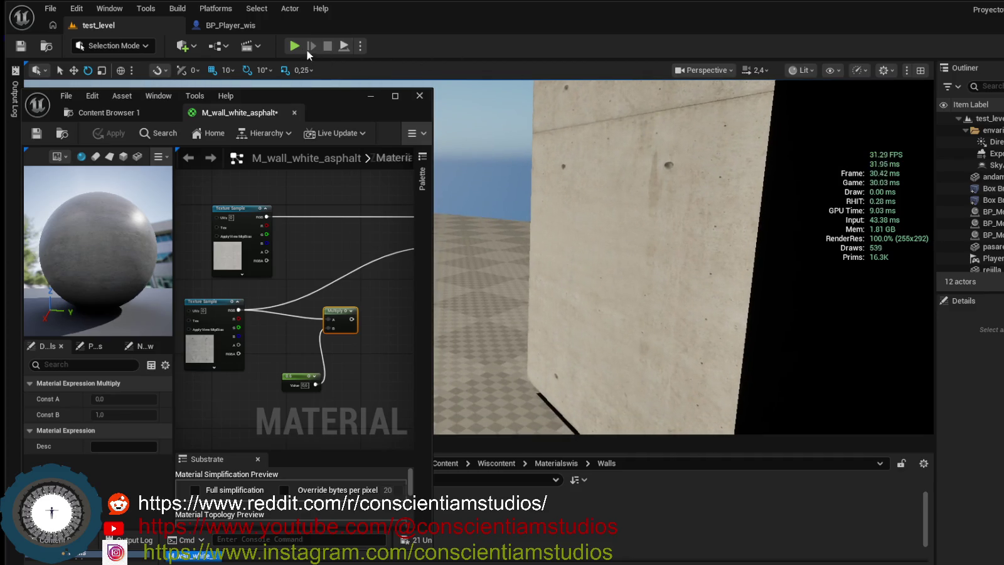
click(293, 46)
Jump the character beside the concrete wall, then stop the play-test.
key(space)
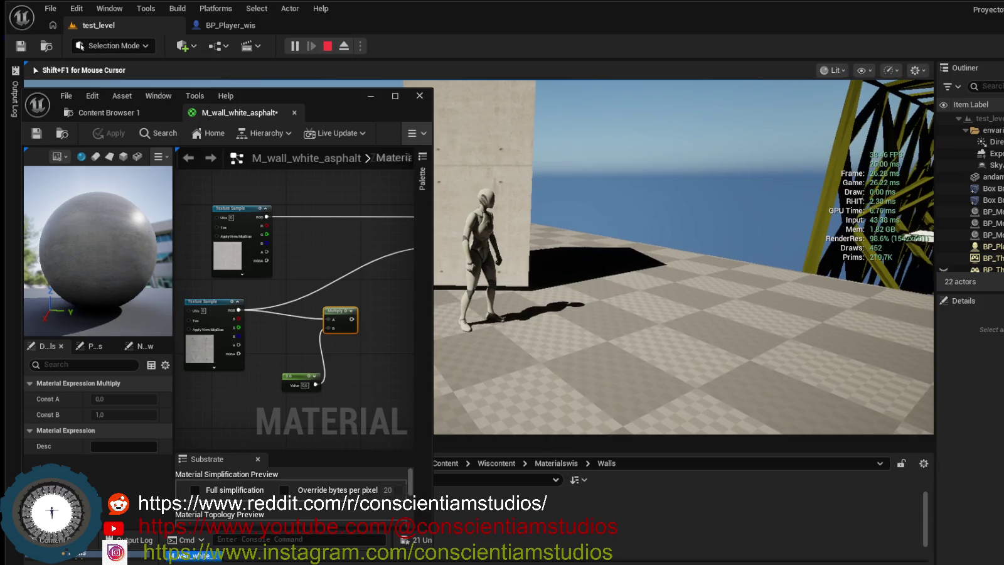
key(Escape)
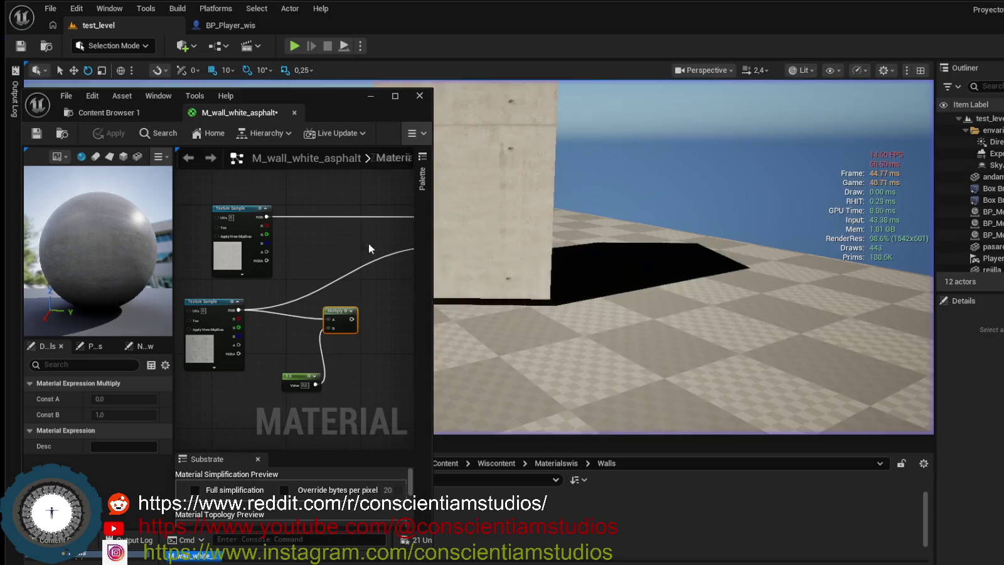
Minimize the material editor, select the Box Brush2 pillar with the translate gizmo, and view it from above.
click(371, 96)
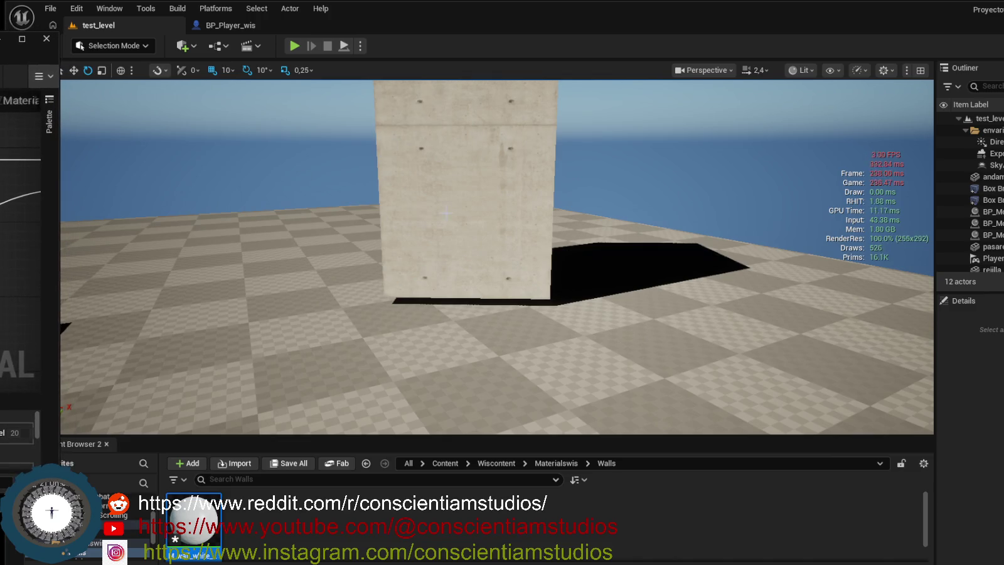
scroll(491, 297, down, 10)
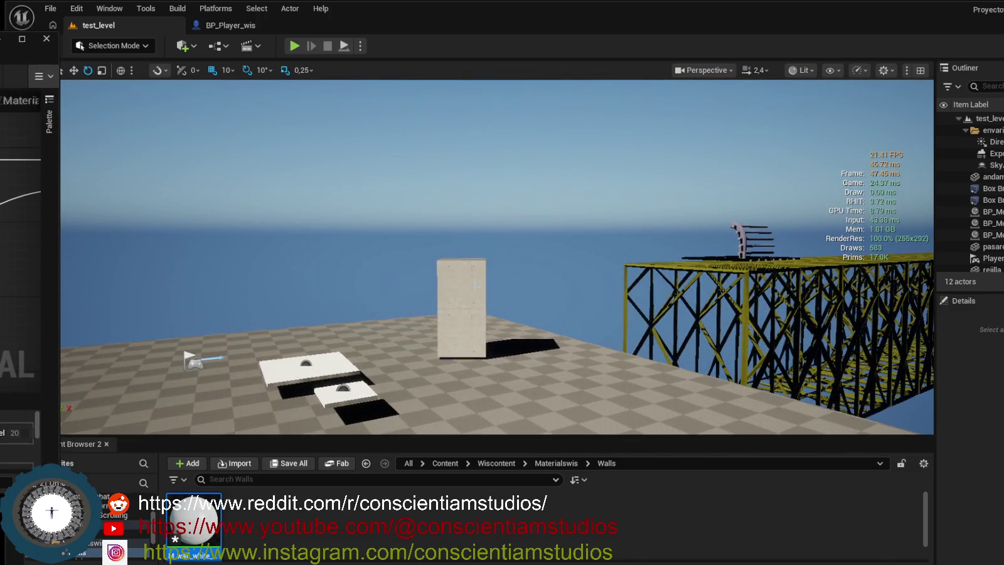
click(476, 284)
scroll(480, 289, up, 3)
key(w)
drag(508, 284, 439, 295)
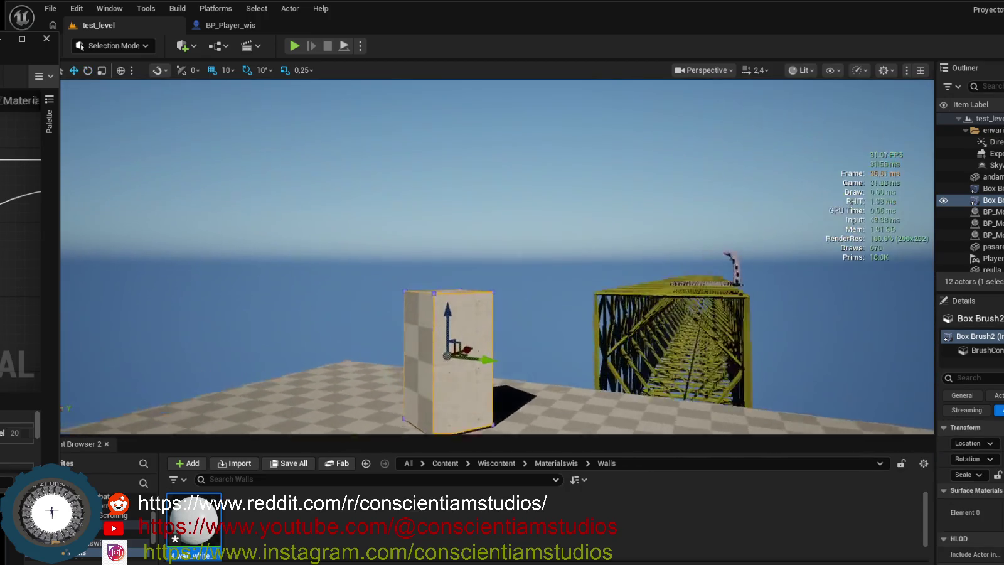
drag(496, 251, 486, 301)
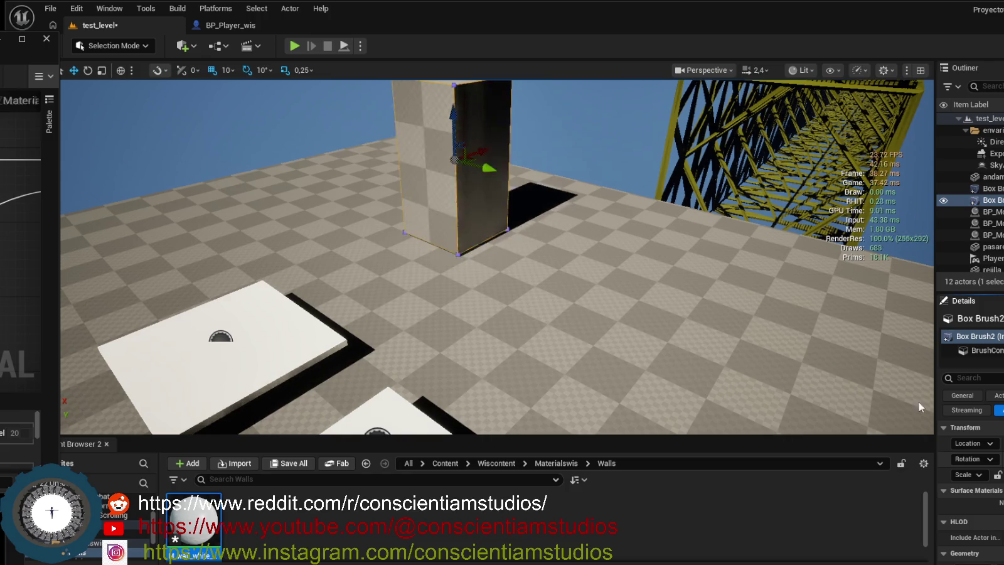
Slide the Box Brush2 pillar sideways along Y and scroll to its Brush Settings.
mouse_move(483, 167)
mouse_down()
mouse_move(429, 153)
mouse_move(477, 140)
mouse_move(398, 141)
mouse_move(408, 220)
mouse_up()
scroll(982, 542, down, 4)
scroll(982, 542, down, 5)
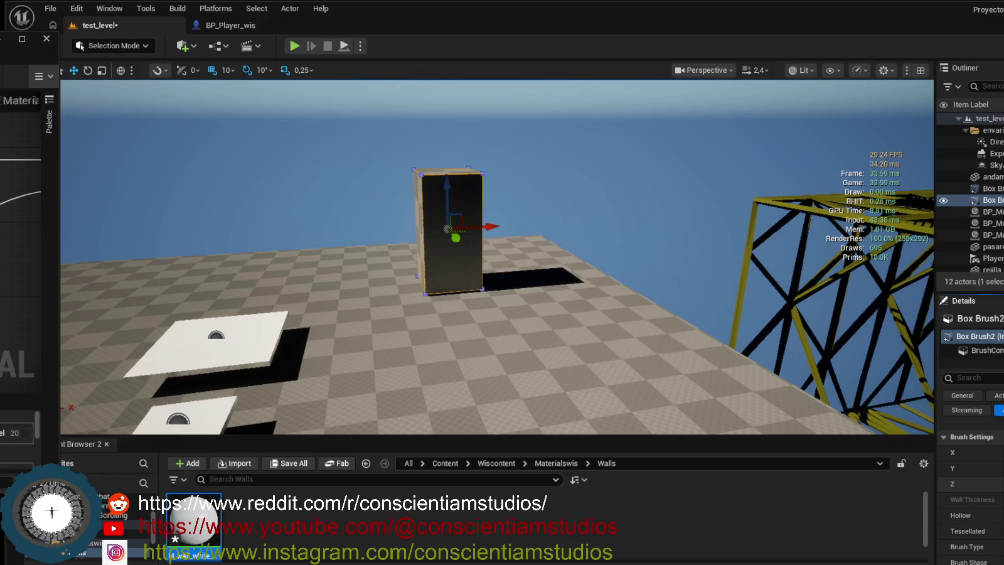
Increase the brush's Z height and X size to turn the pillar into a long, tall wall.
key(Return)
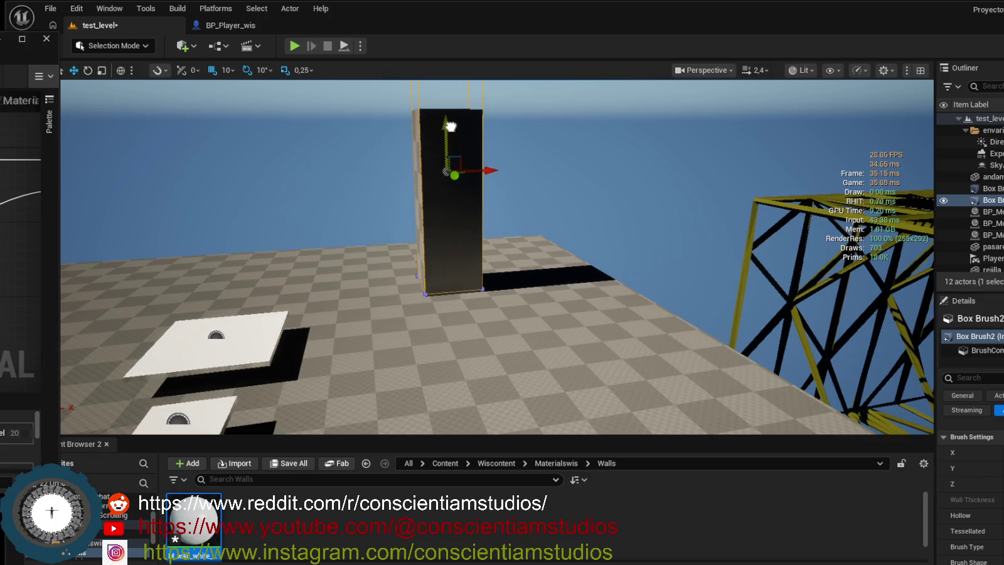
drag(556, 192, 556, 138)
key(f)
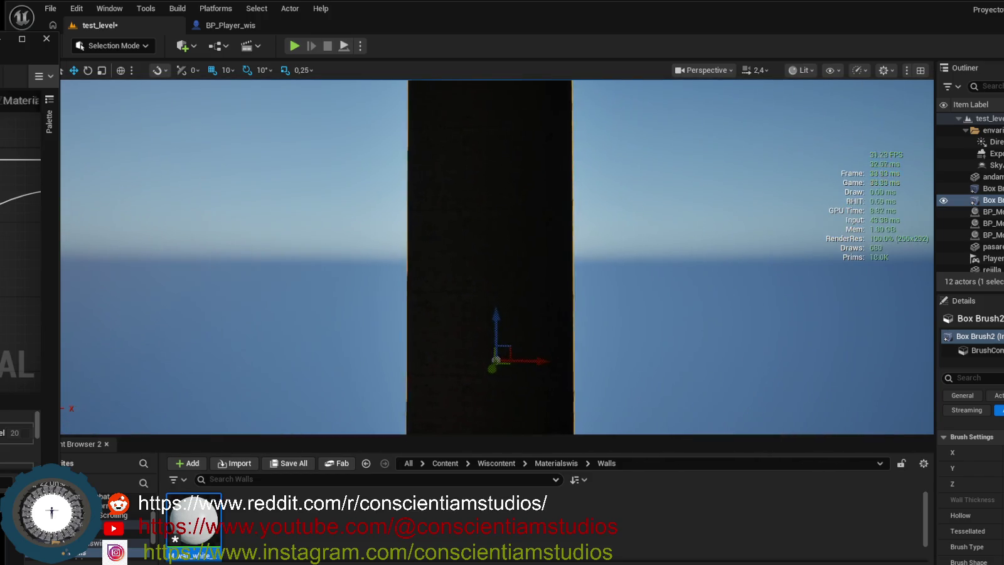
mouse_move(496, 251)
mouse_down()
mouse_move(511, 251)
mouse_move(533, 276)
mouse_move(515, 295)
mouse_up()
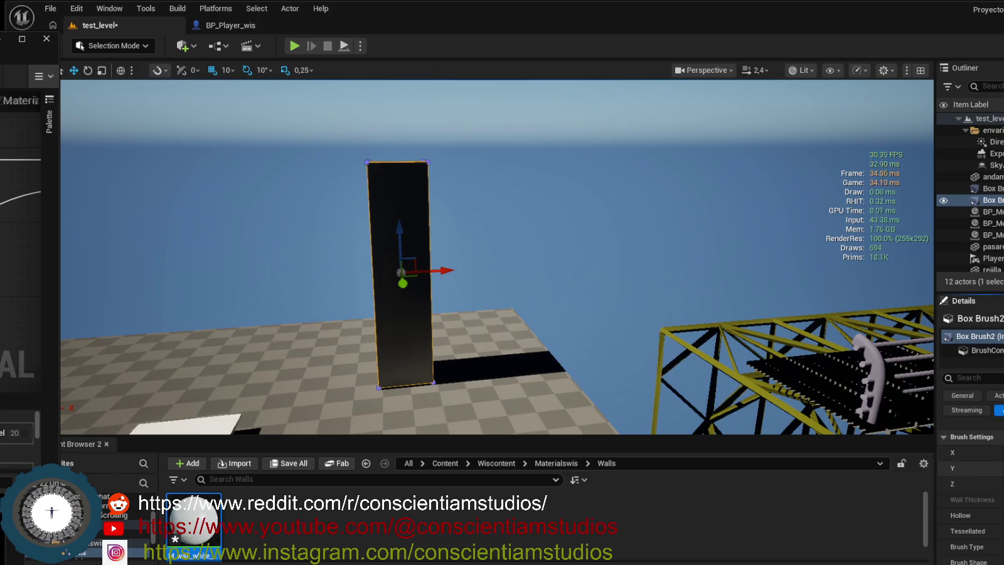
key(Return)
mouse_move(516, 361)
mouse_down()
mouse_move(314, 359)
mouse_move(275, 343)
mouse_move(427, 264)
mouse_move(414, 348)
mouse_move(421, 284)
mouse_up()
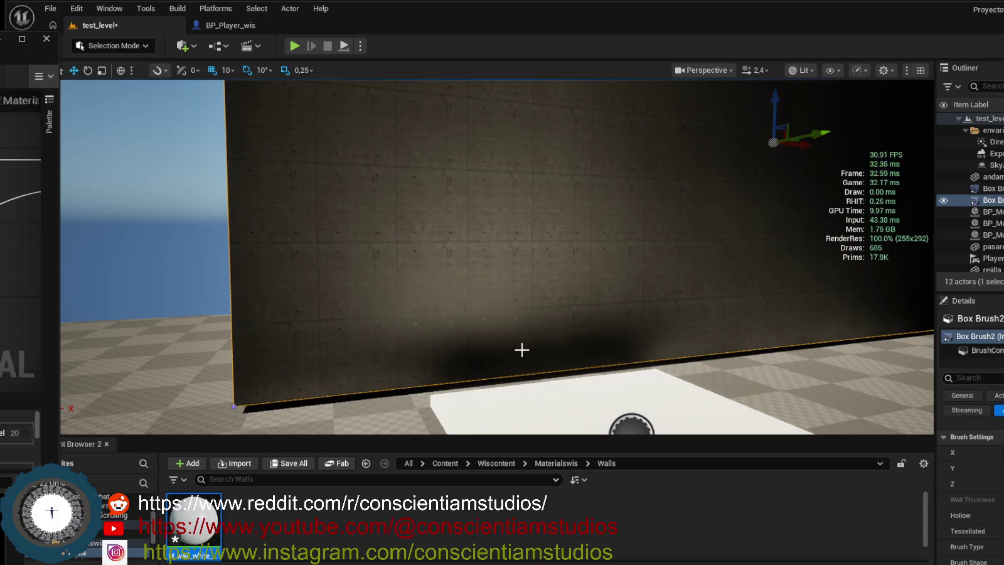
Lower the long wall brush slightly toward the floor along Z.
drag(522, 350, 584, 349)
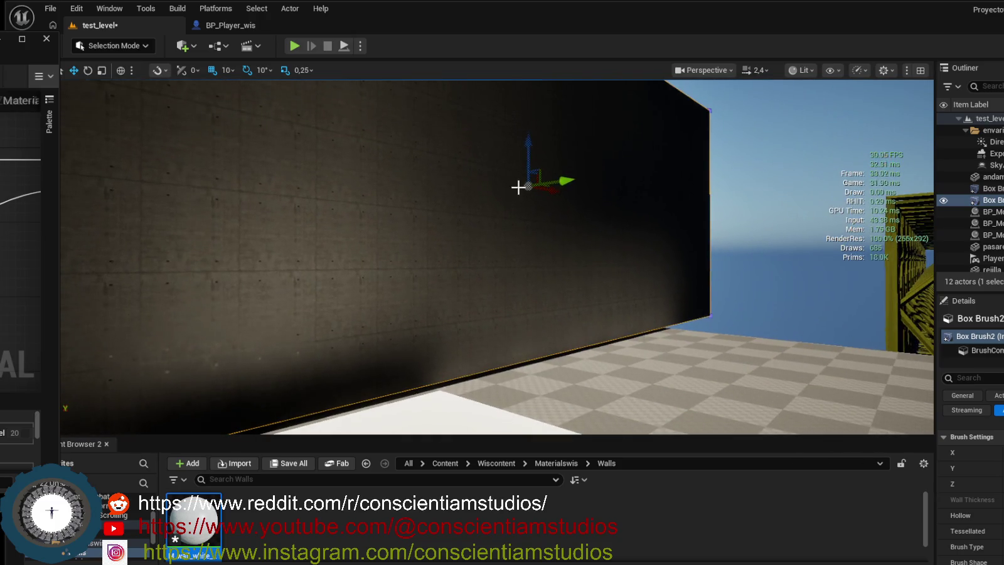
drag(529, 155, 529, 155)
mouse_move(525, 208)
mouse_down()
mouse_move(451, 207)
mouse_move(426, 163)
mouse_move(528, 218)
mouse_up()
Select the wall's surface and show its Surface Properties scale fields in a widened Details panel.
click(592, 267)
scroll(979, 495, down, 4)
scroll(995, 502, up, 5)
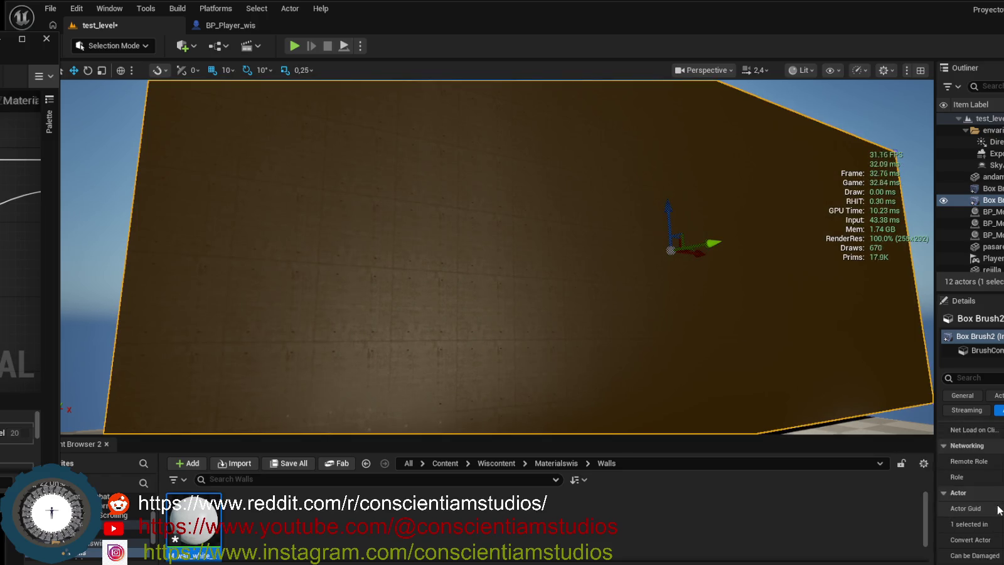
scroll(999, 518, down, 5)
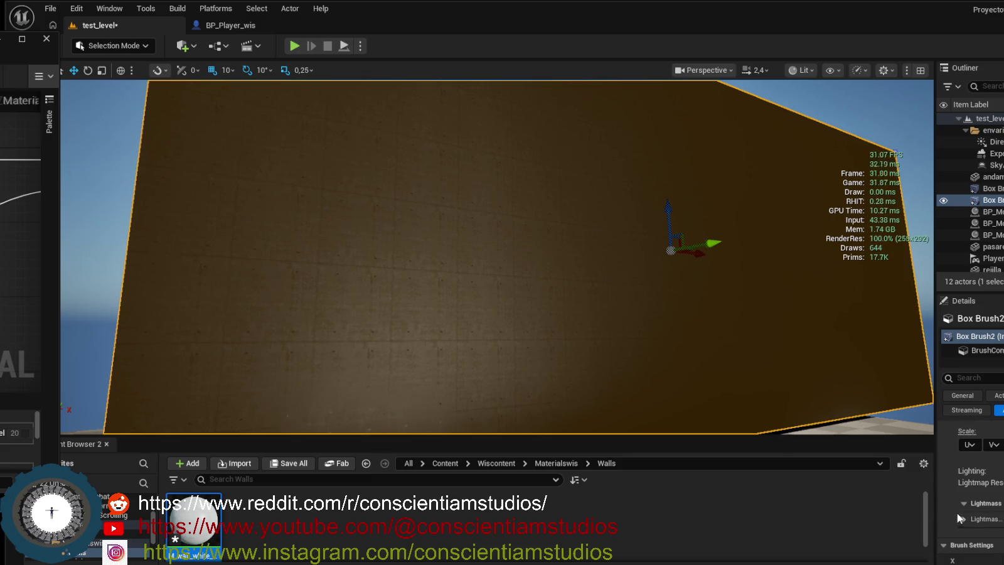
drag(934, 505, 819, 517)
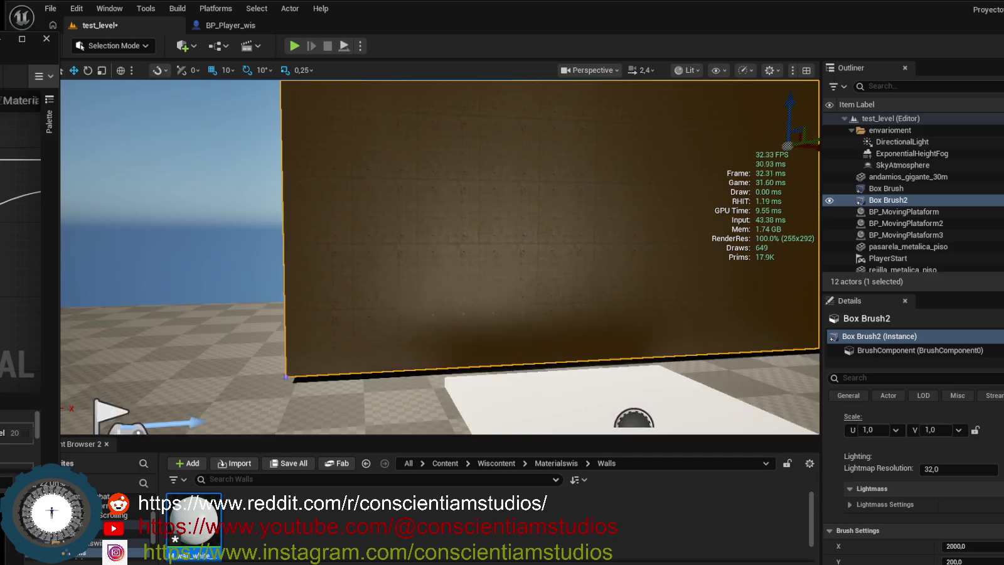
Set the wall surface's U and V texture scale to 2.0, lock them together, and frame the brush.
mouse_move(439, 251)
mouse_down()
mouse_move(414, 251)
mouse_move(454, 246)
mouse_up()
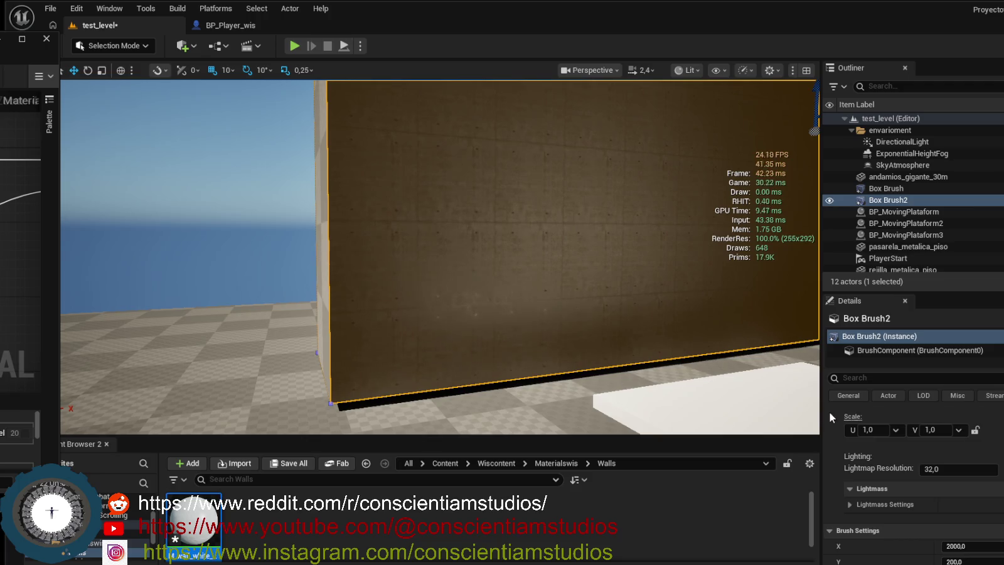
click(895, 430)
click(873, 485)
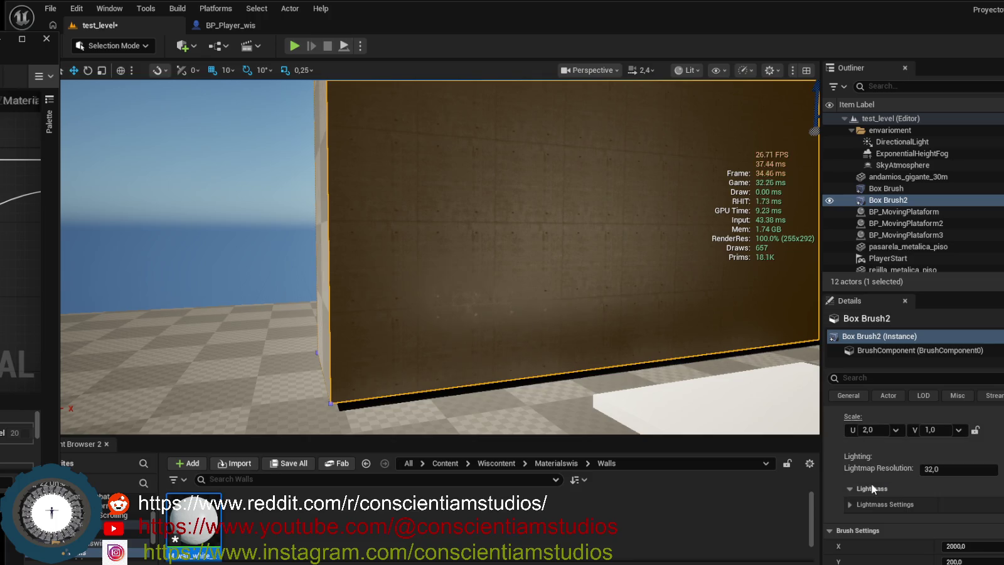
click(958, 430)
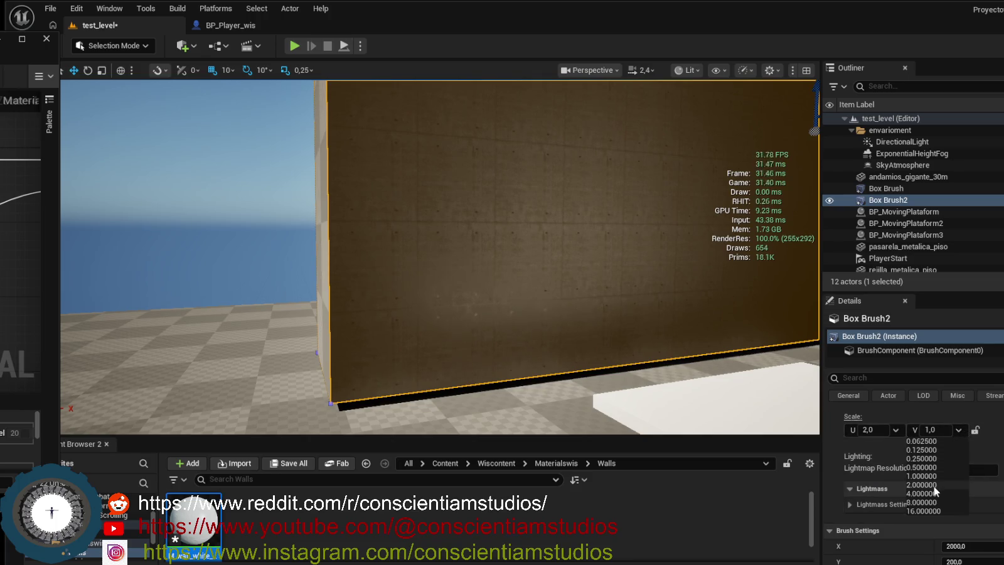
click(935, 485)
click(975, 431)
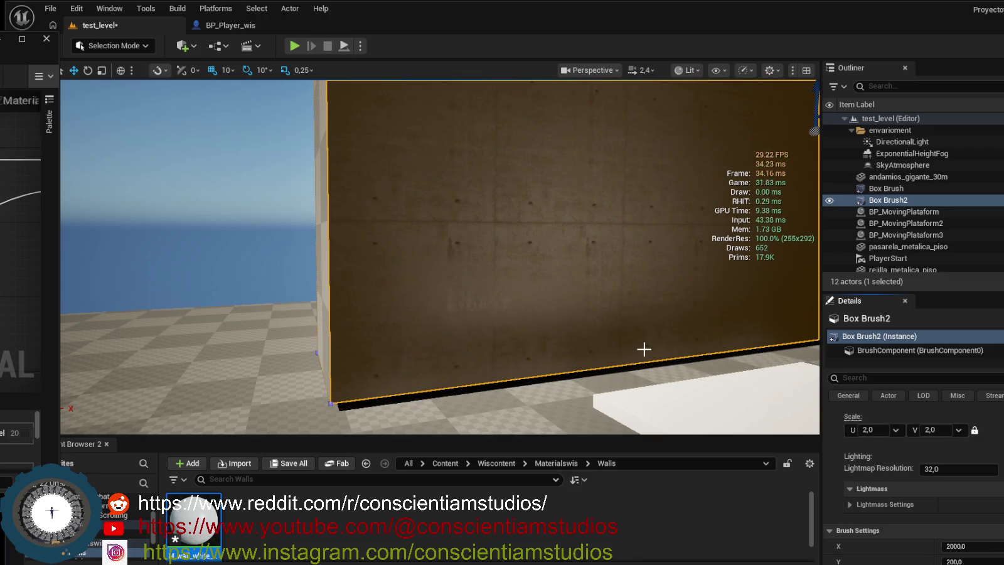
key(f)
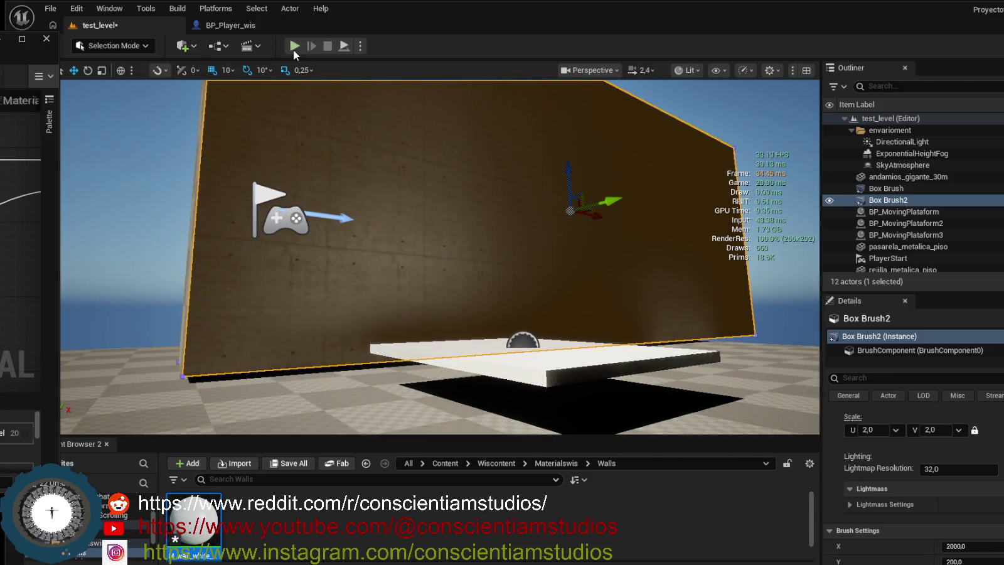
click(295, 45)
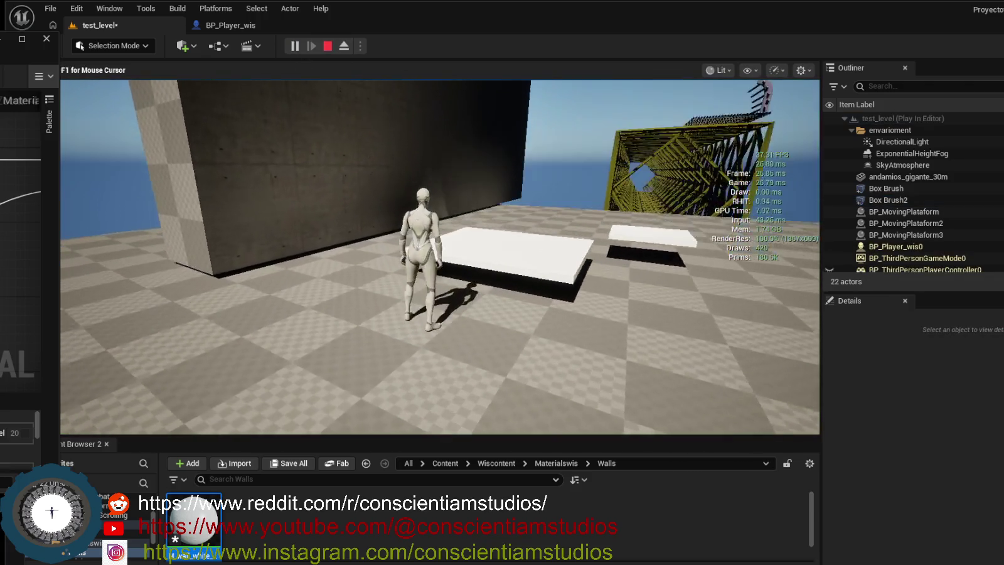
key(w)
key(space)
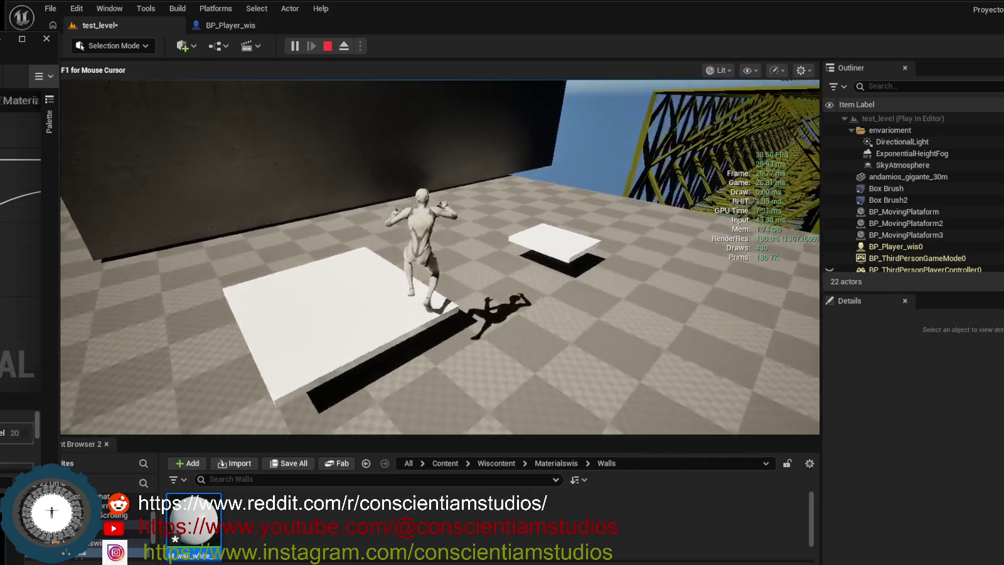
key(w)
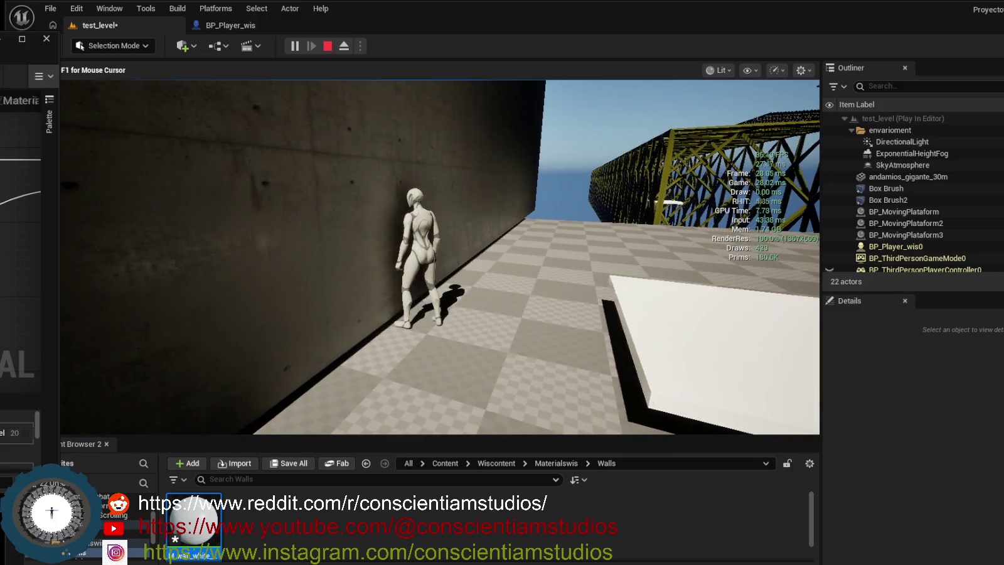
key(s)
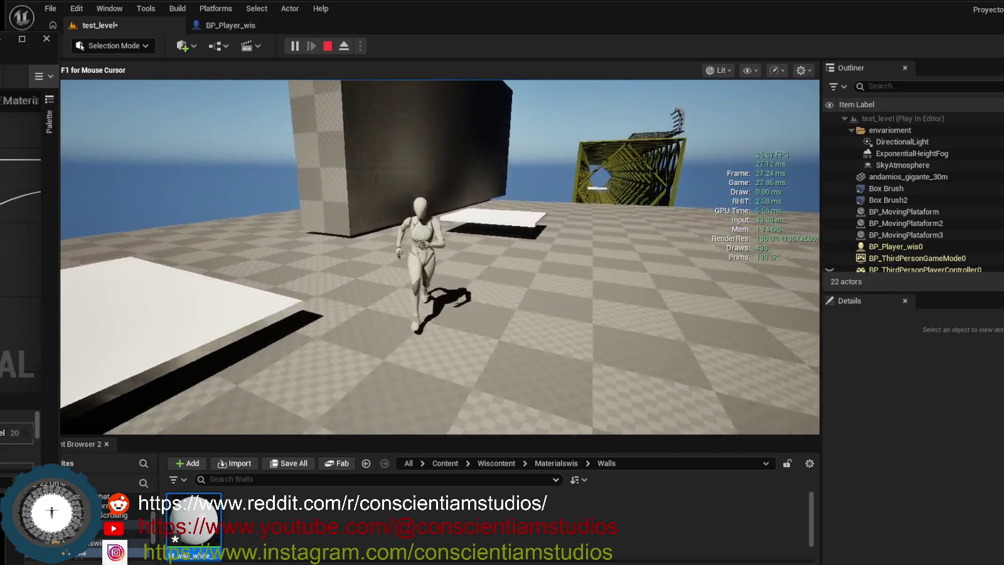
key(w)
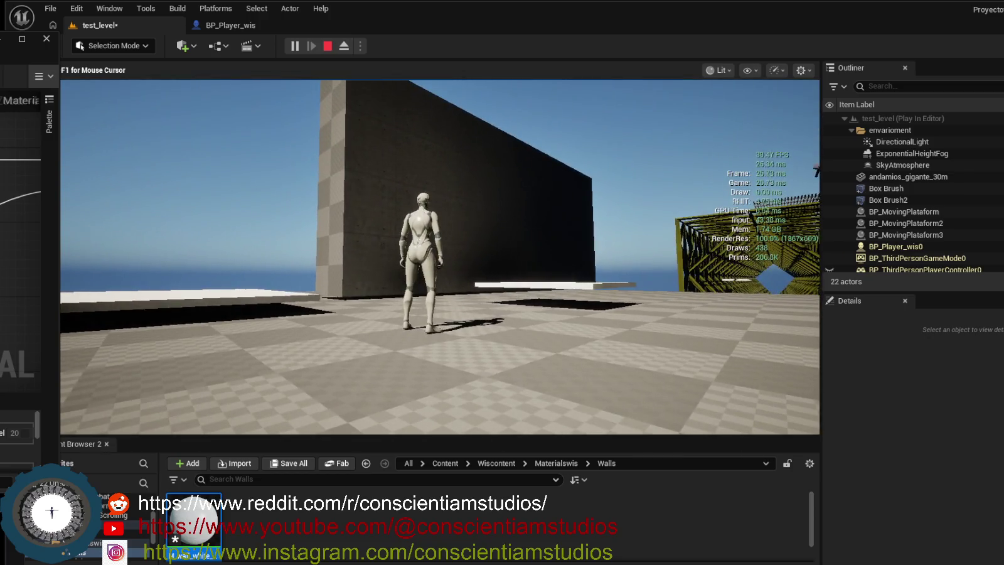
key(a)
key(space)
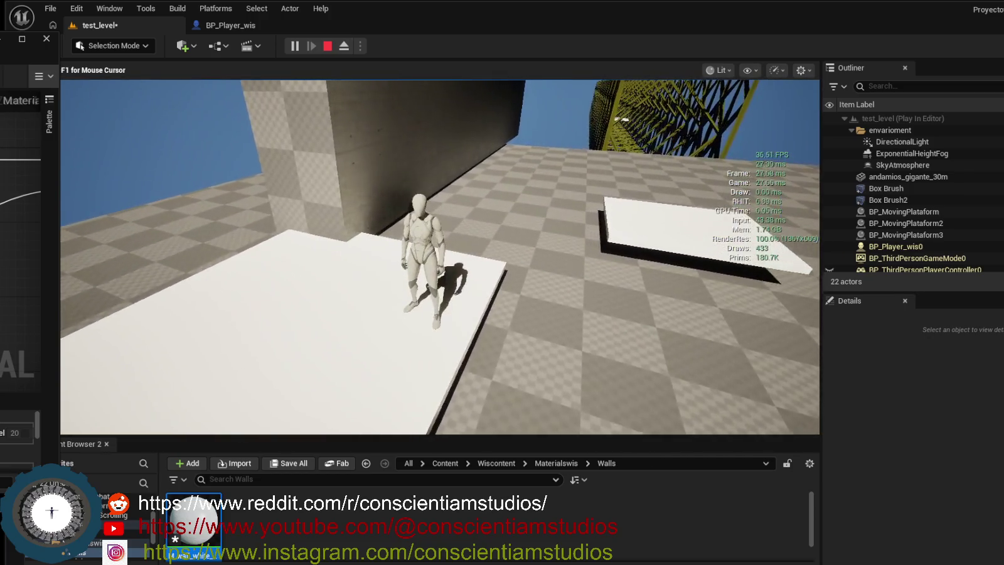
key(Escape)
Slide Box Brush2 along X so its location reads 1050.
drag(340, 195, 340, 195)
drag(438, 174, 472, 161)
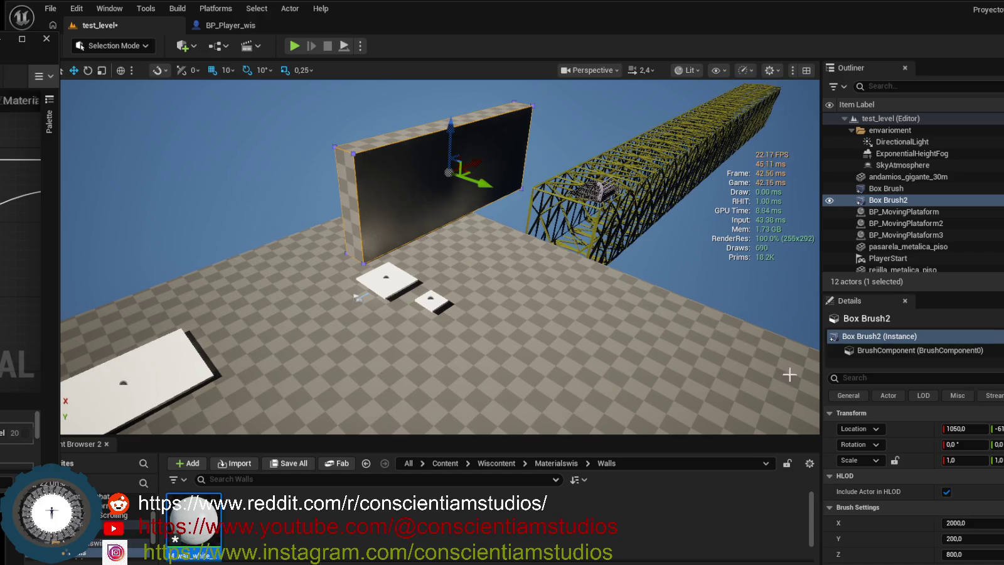
drag(583, 264, 583, 264)
drag(514, 209, 514, 209)
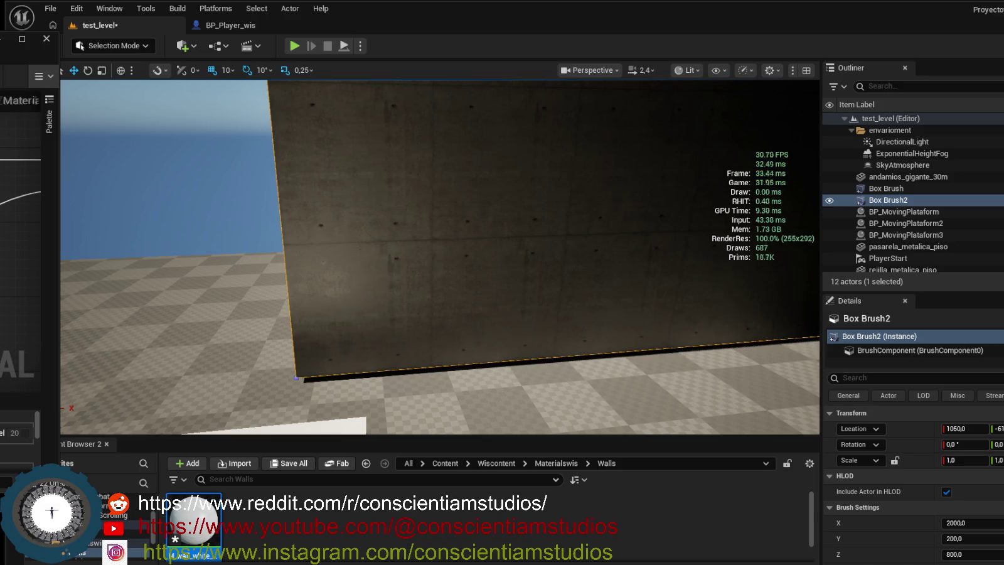
Hide the stats overlay, frame the wall, and nudge it slightly up and back down.
key(ctrl+shift+h)
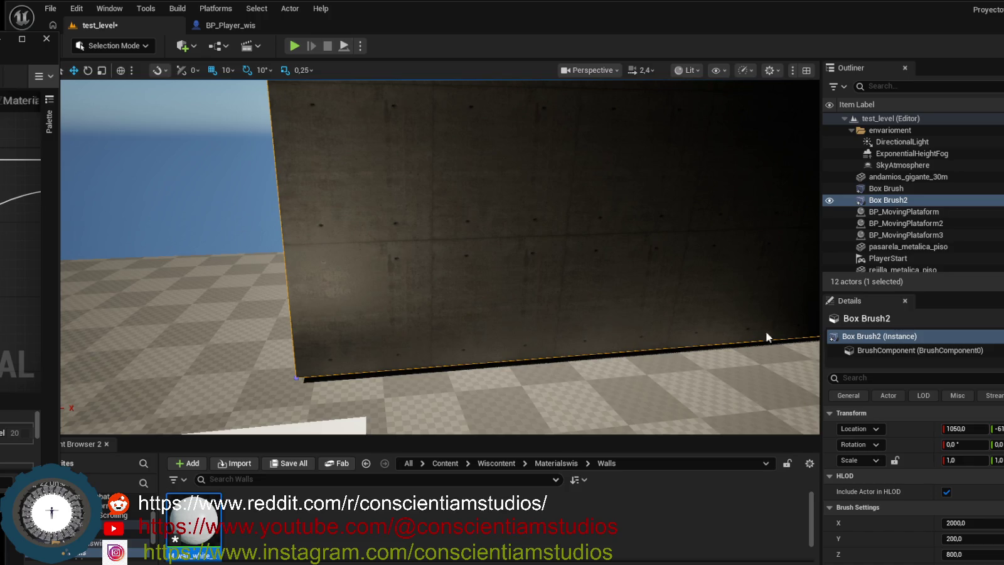
key(f)
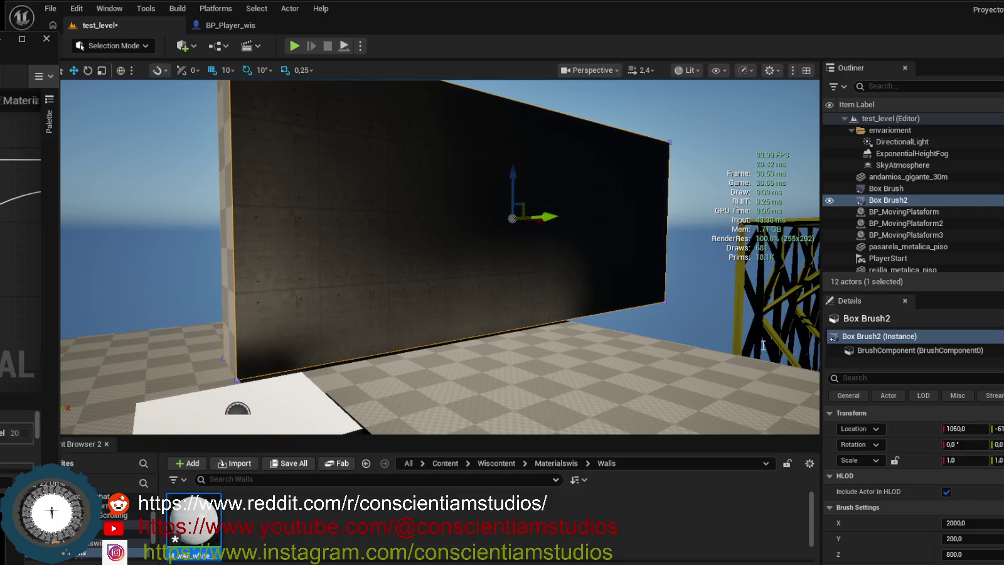
drag(514, 184, 514, 183)
drag(514, 182, 513, 186)
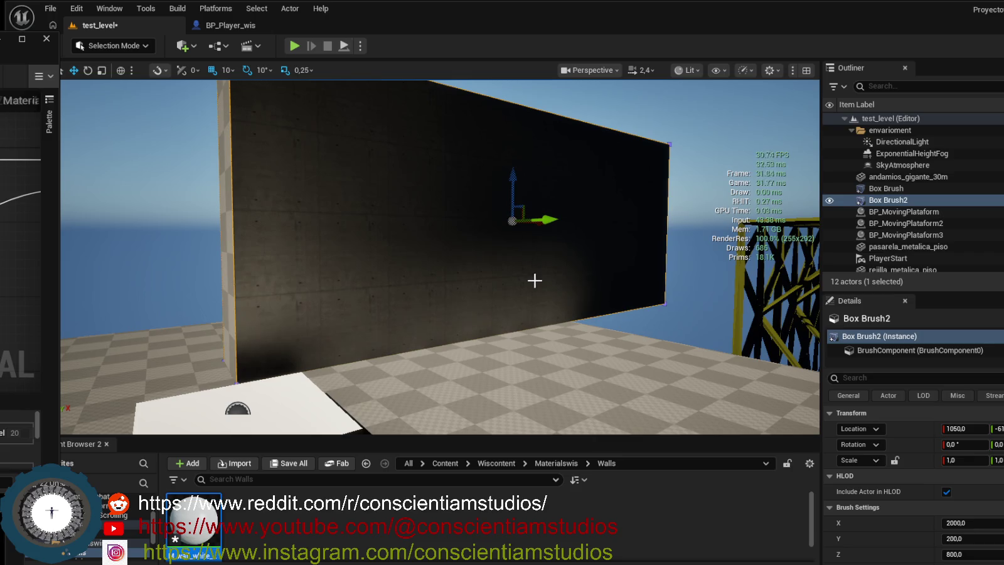
drag(544, 226, 556, 229)
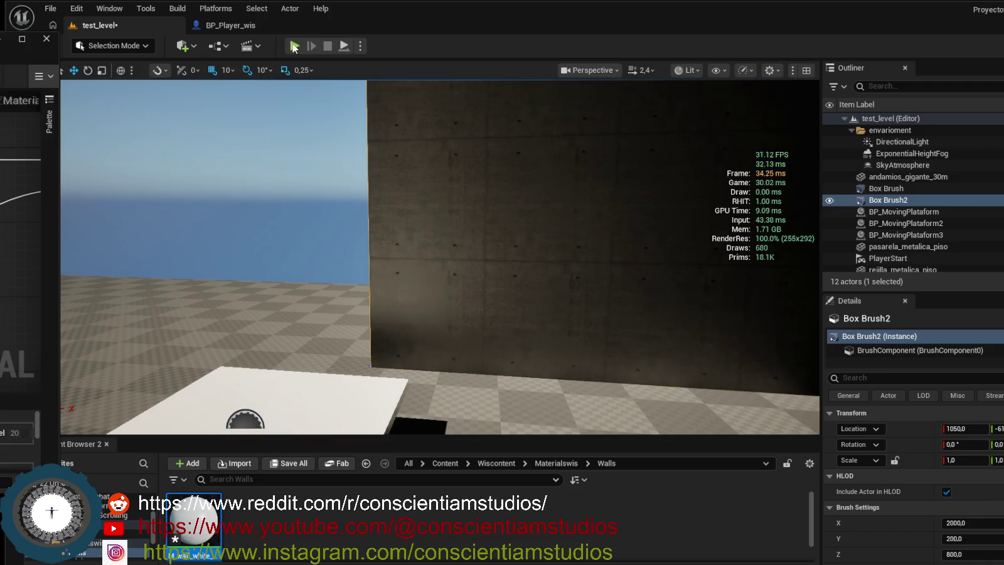
click(294, 46)
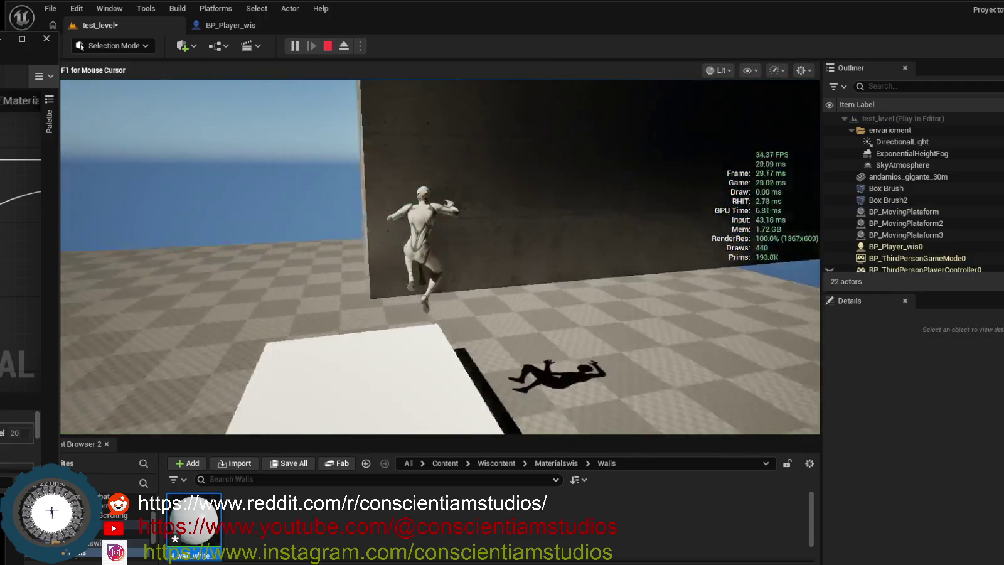
key(w)
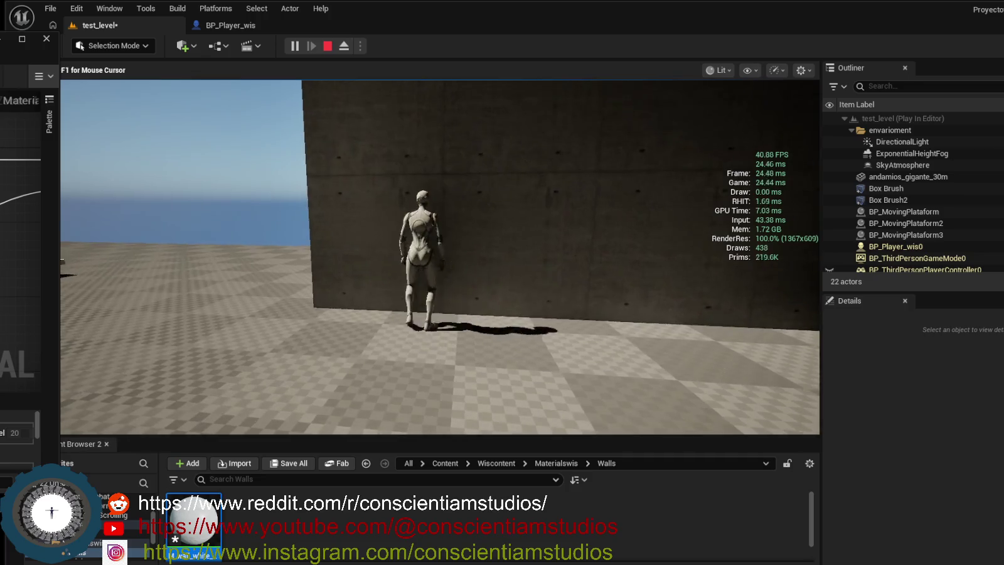
key(w)
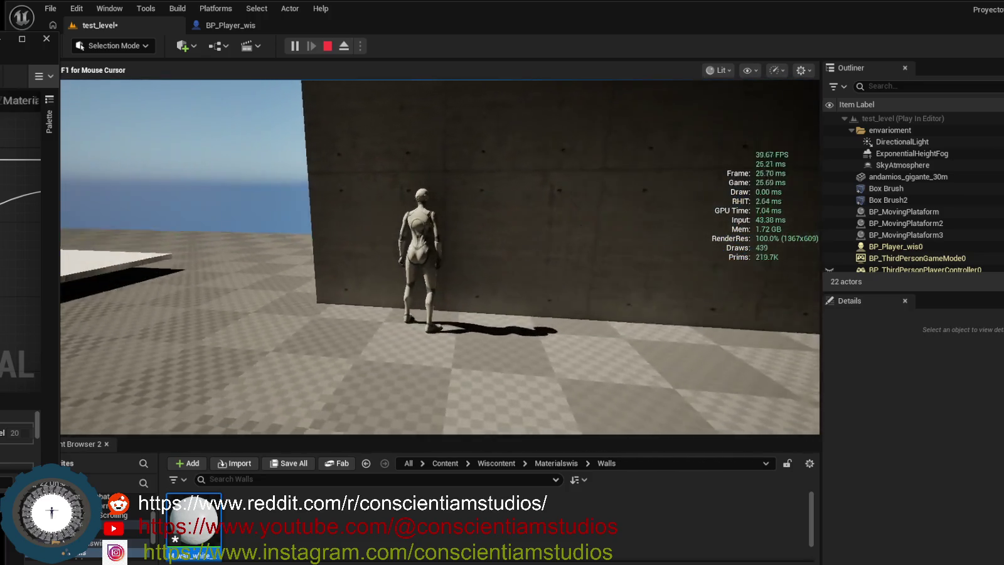
key(w)
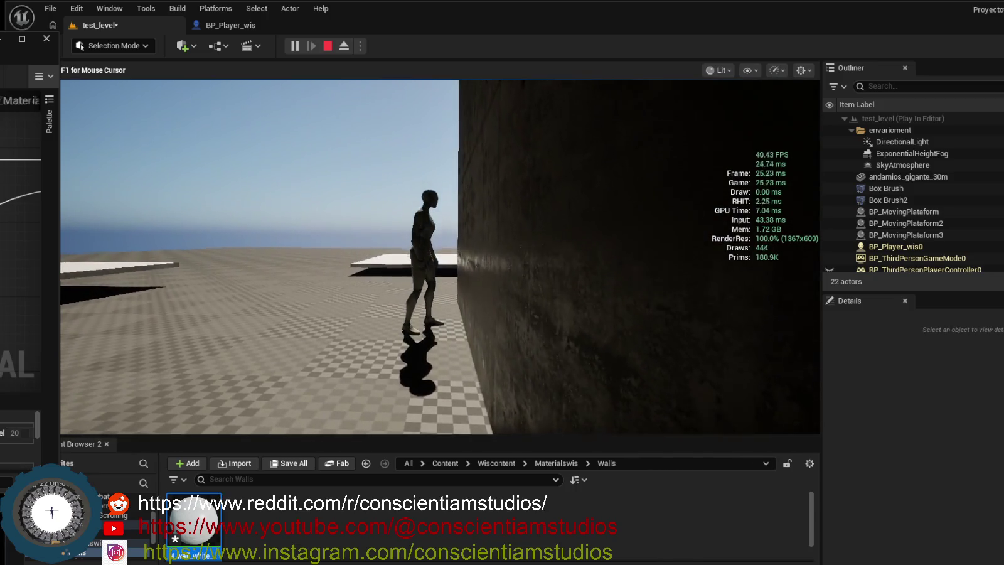
mouse_move(440, 282)
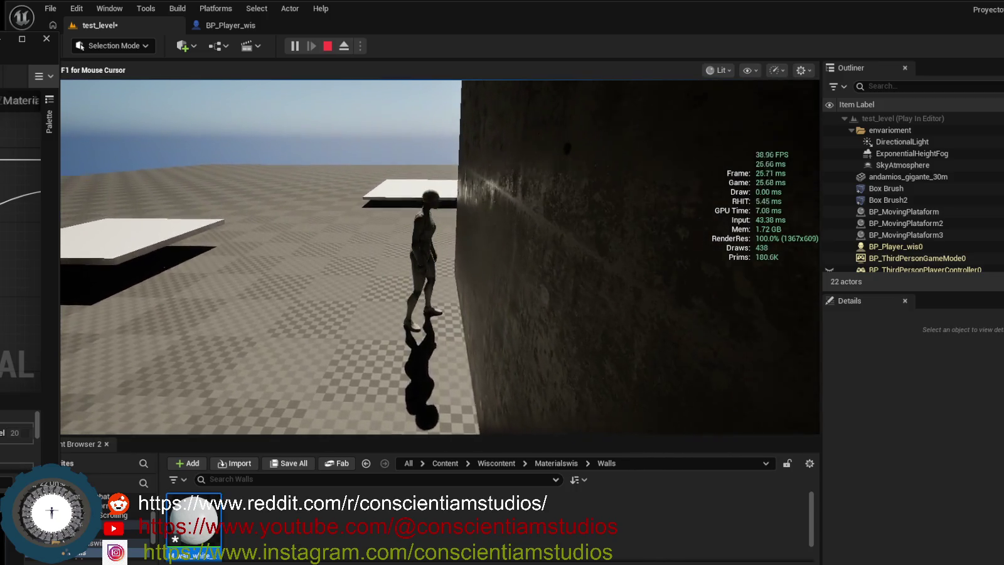
mouse_move(440, 257)
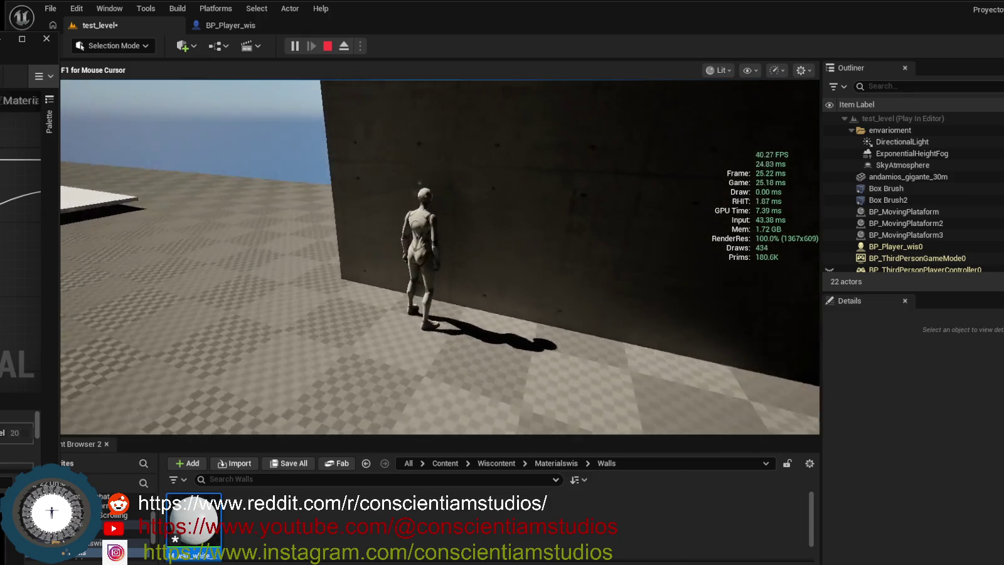
key(w)
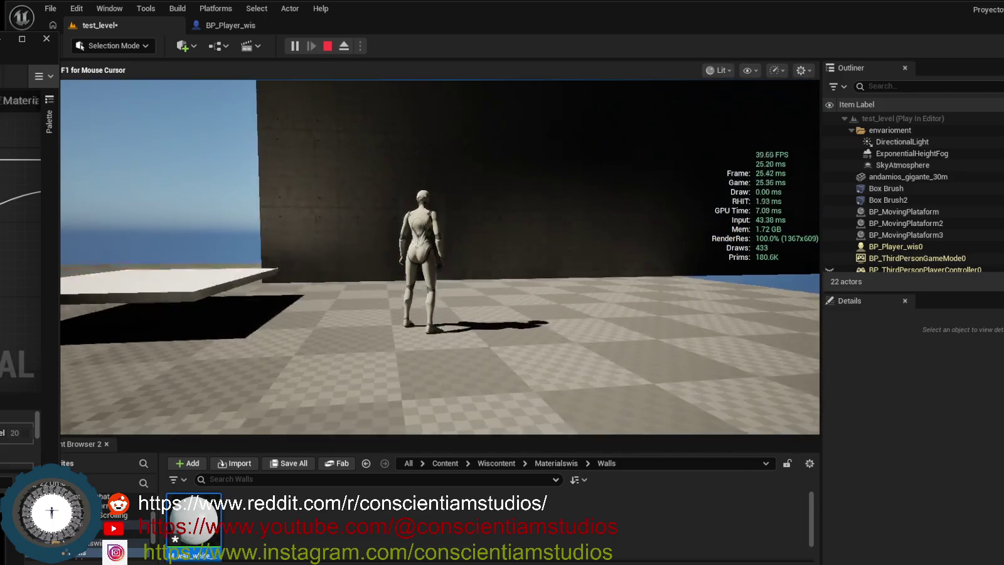
key(w)
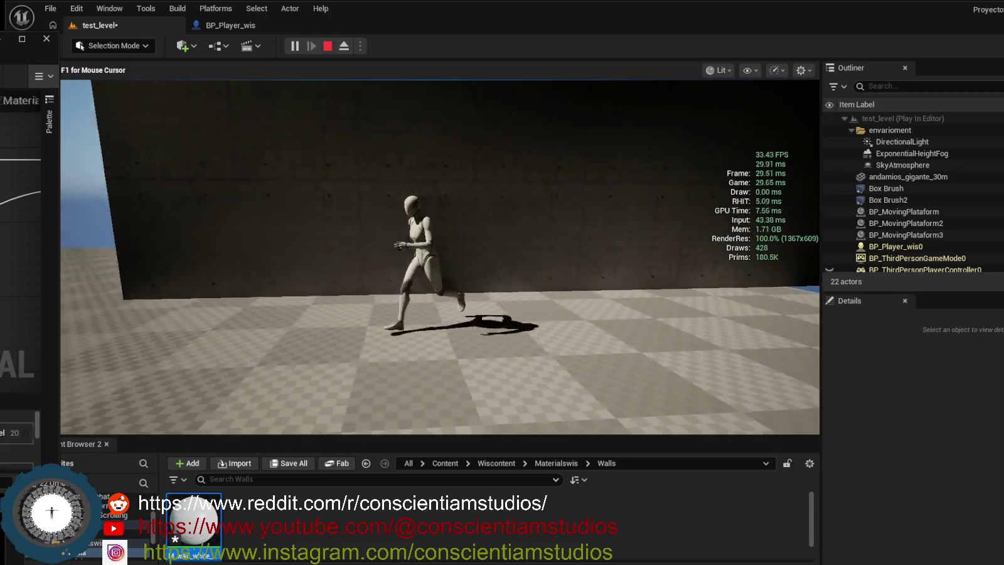
key(Escape)
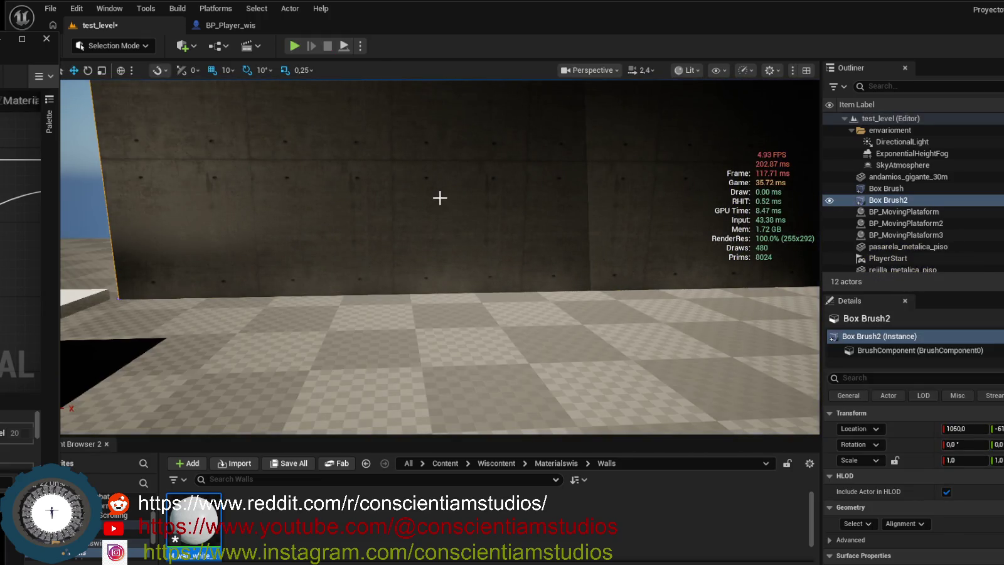
key(f)
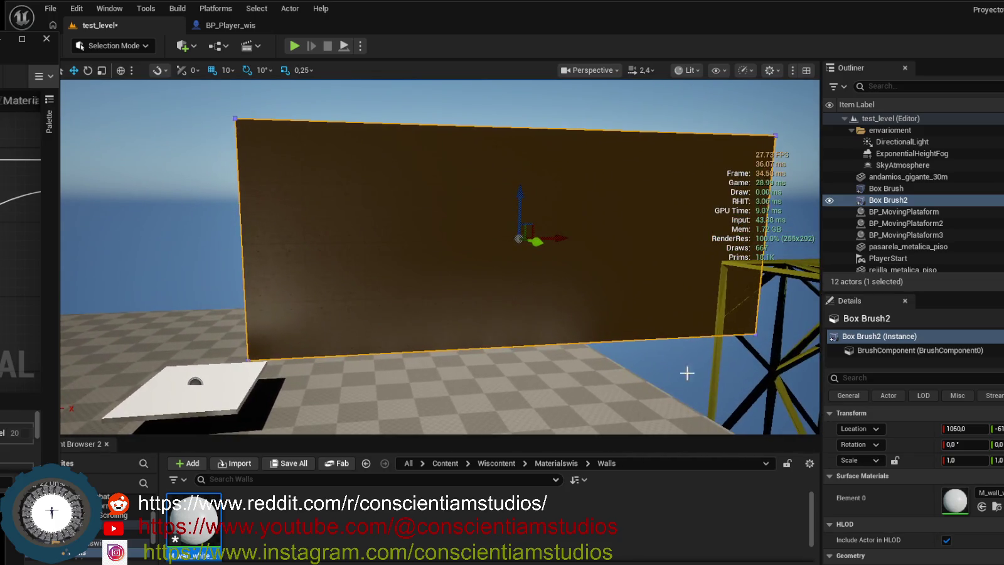
scroll(896, 499, down, 5)
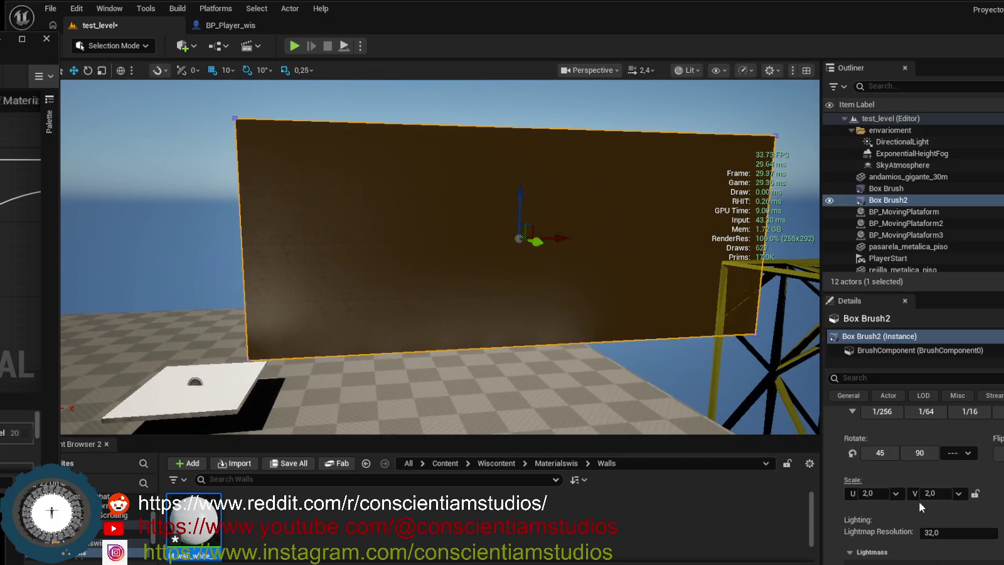
Set the wall texture's U and V scale presets to 3.0 and move closer to the wall.
click(898, 492)
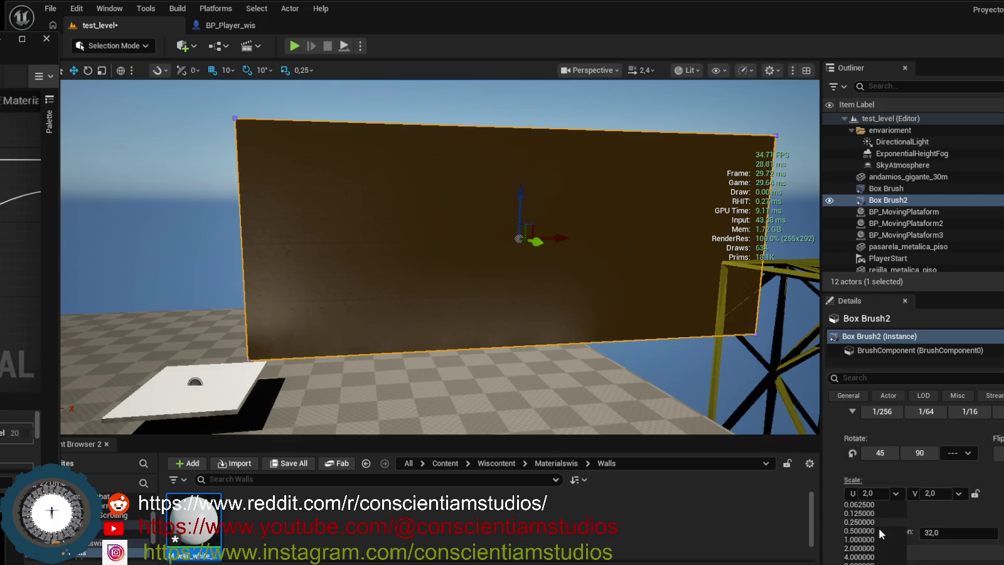
click(859, 557)
click(959, 493)
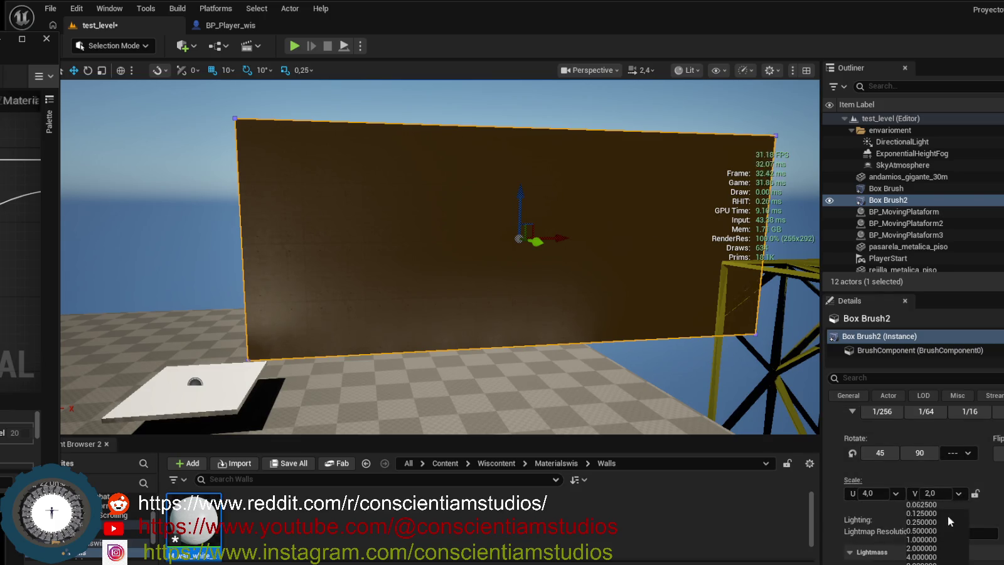
click(930, 556)
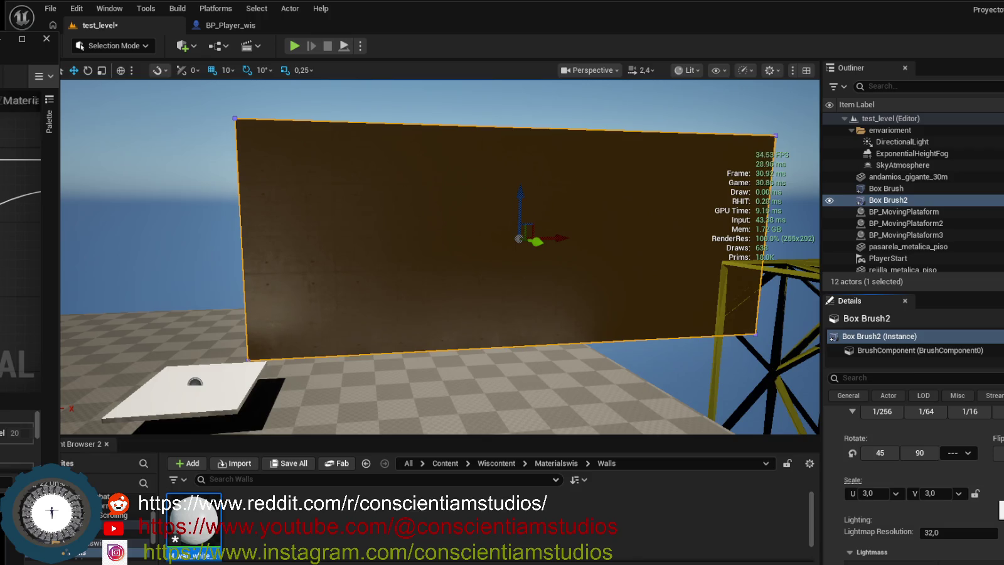
mouse_move(523, 327)
mouse_down()
mouse_move(523, 255)
mouse_move(508, 251)
mouse_move(523, 278)
mouse_up()
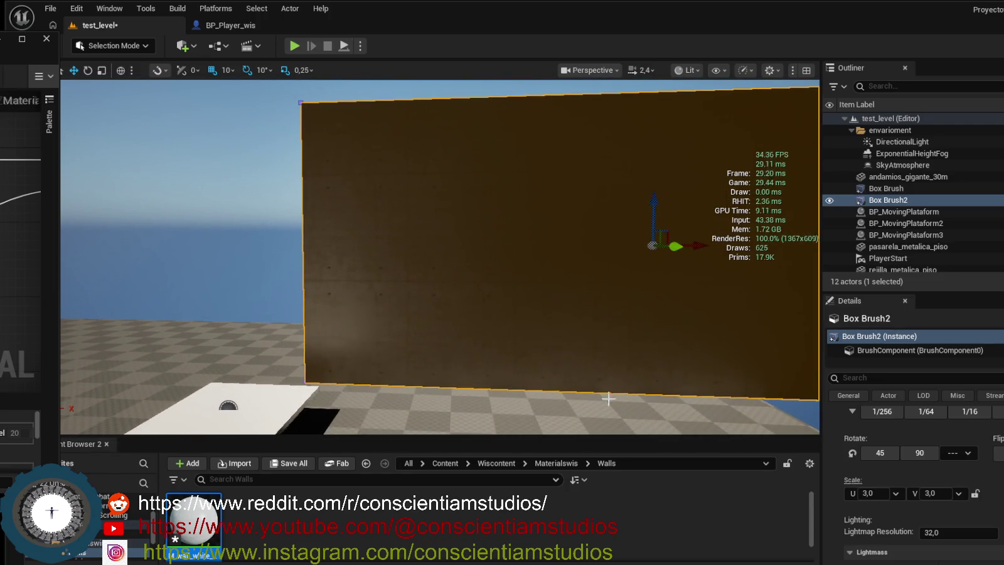
scroll(948, 523, down, 4)
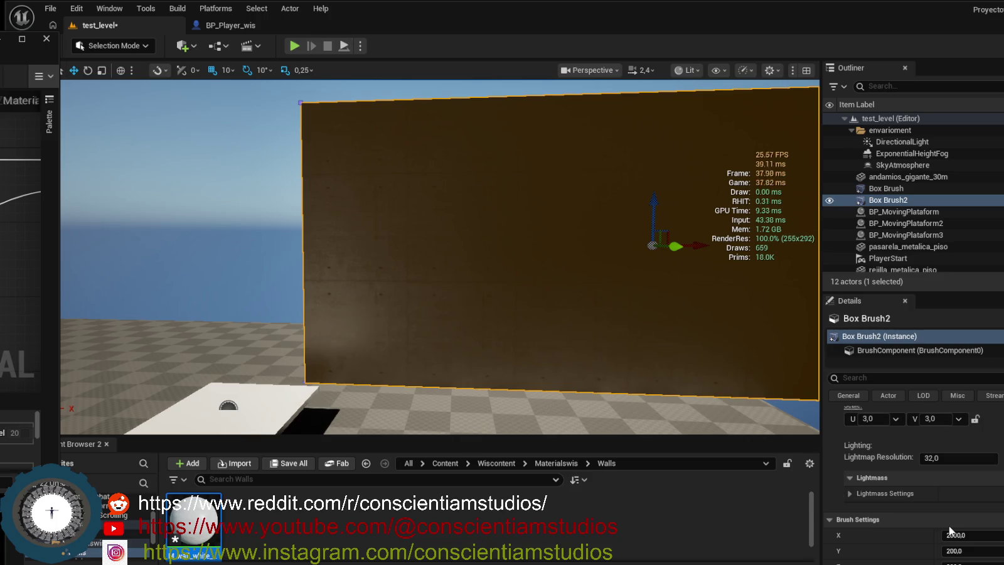
Set the wall brush's Z size to 900 in Brush Settings.
click(952, 528)
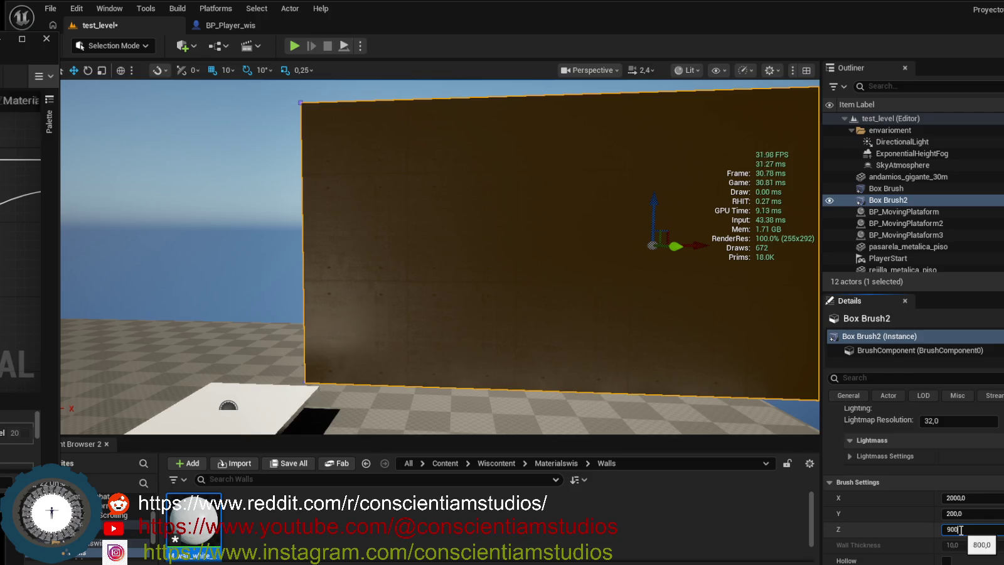
key(Return)
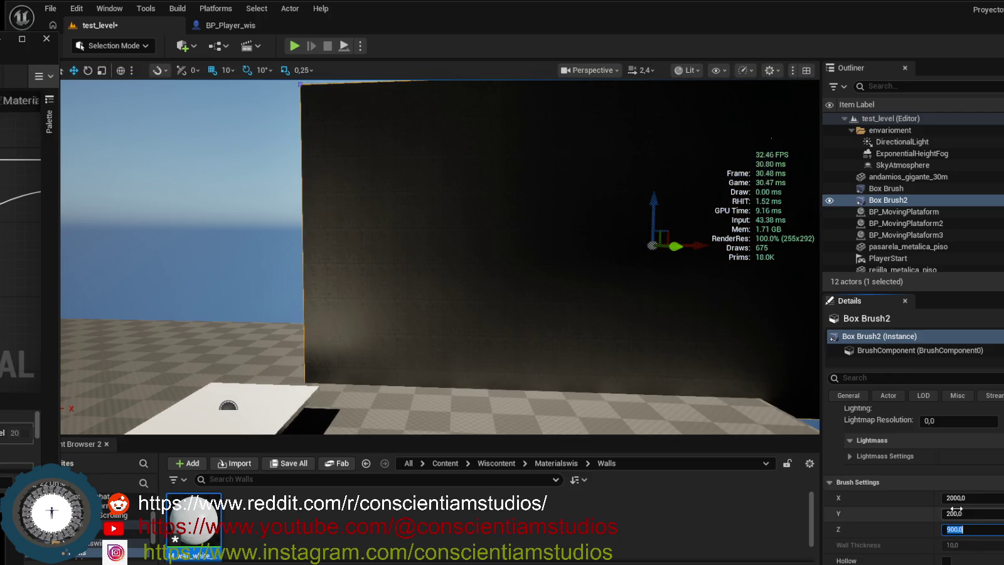
scroll(960, 475, up, 2)
scroll(958, 475, up, 1)
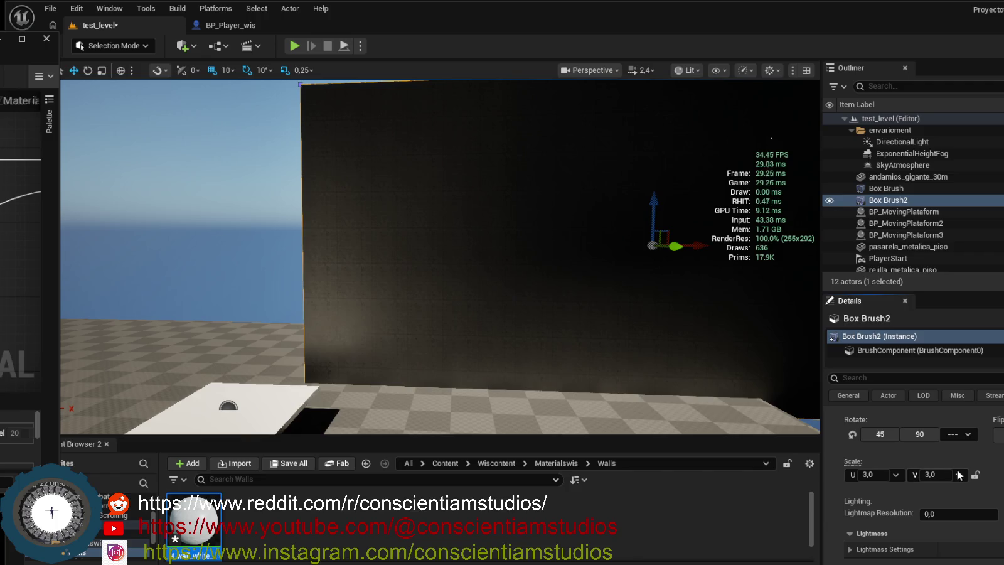
scroll(998, 496, up, 2)
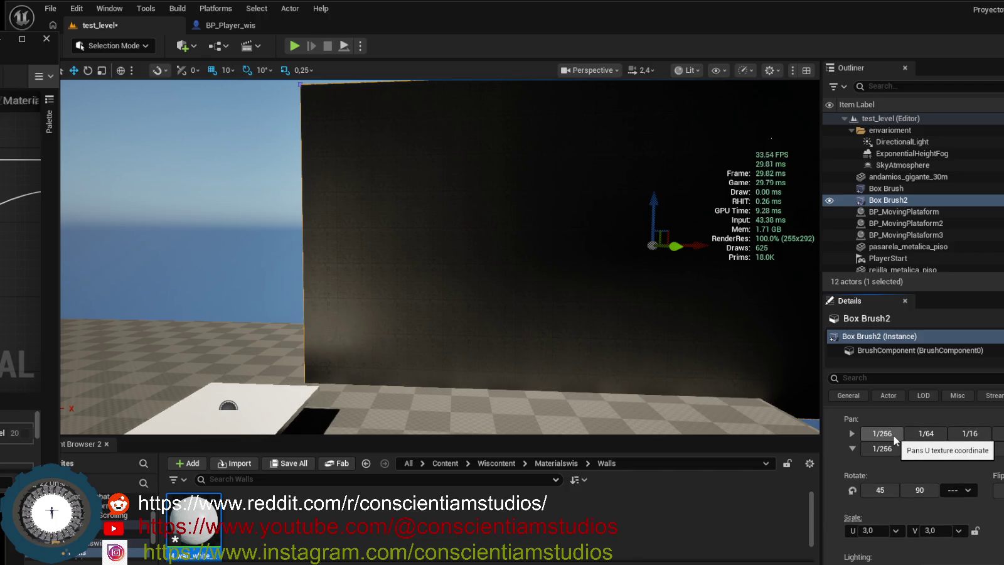
Select the wall face and set its surface Scale U and V to 3.0.
click(569, 321)
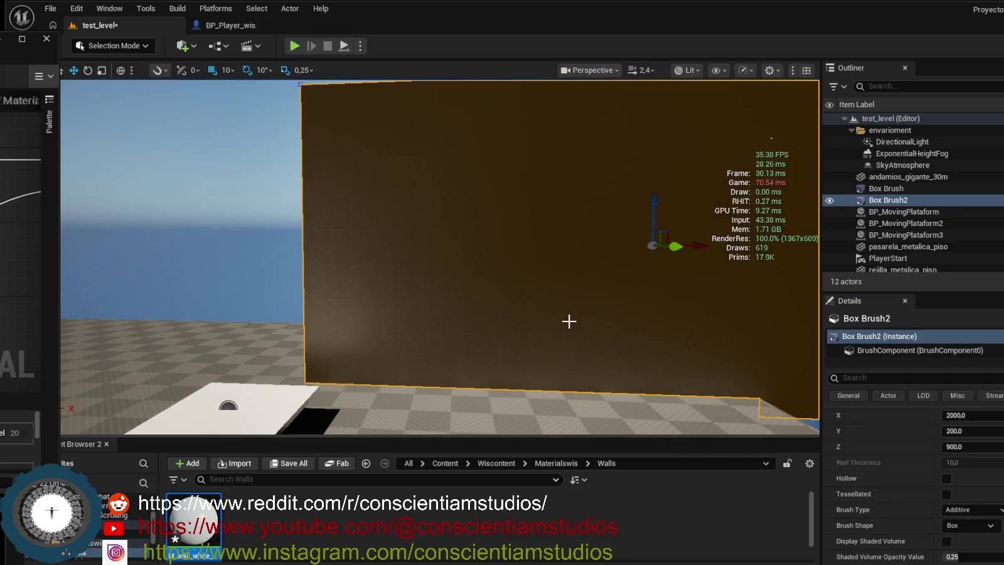
scroll(961, 539, down, 3)
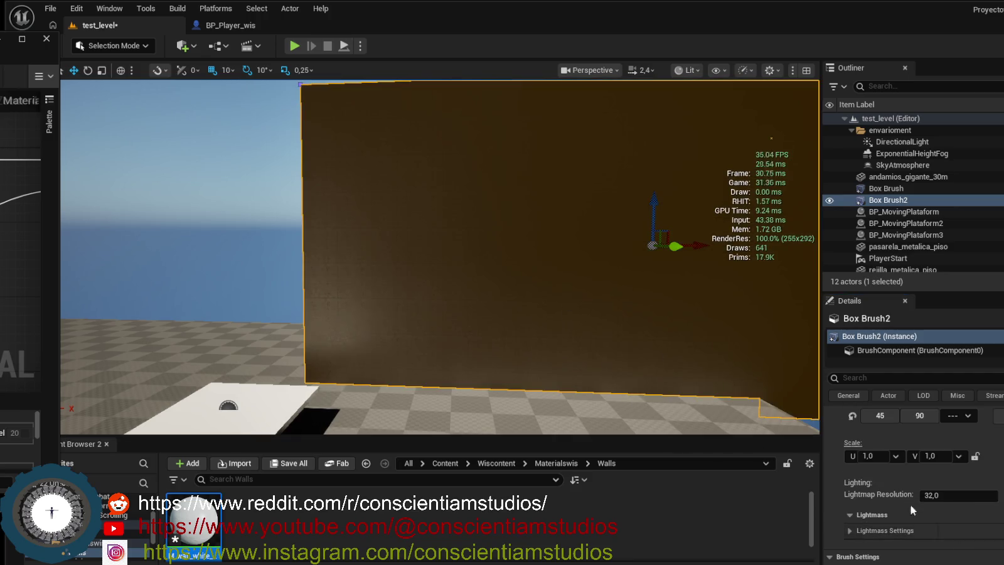
click(900, 456)
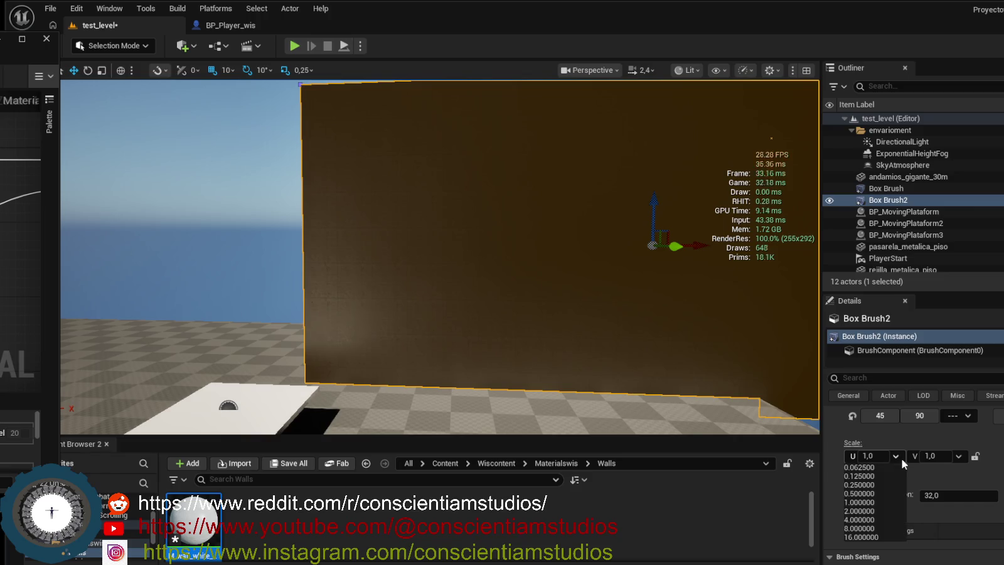
click(873, 513)
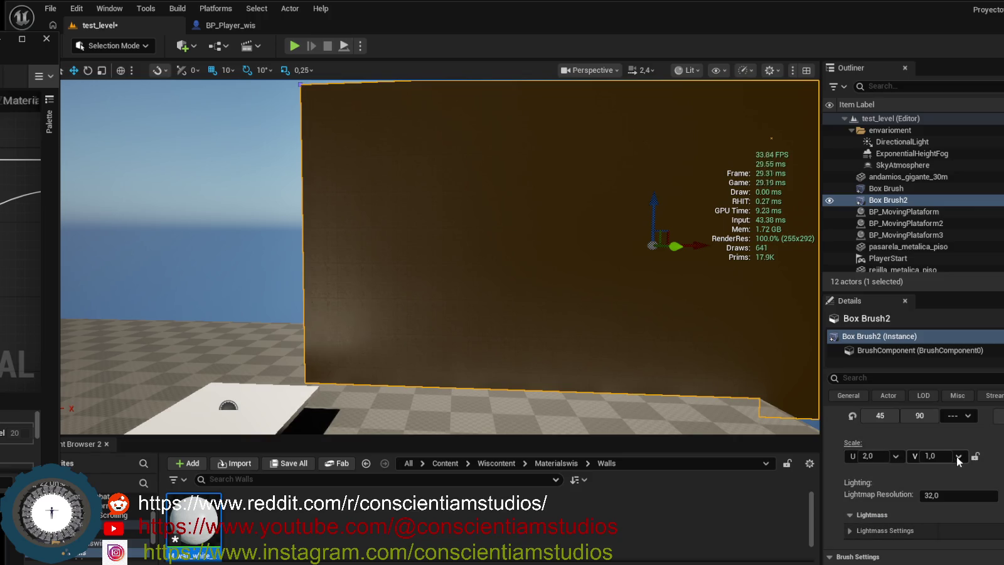
click(958, 456)
click(939, 511)
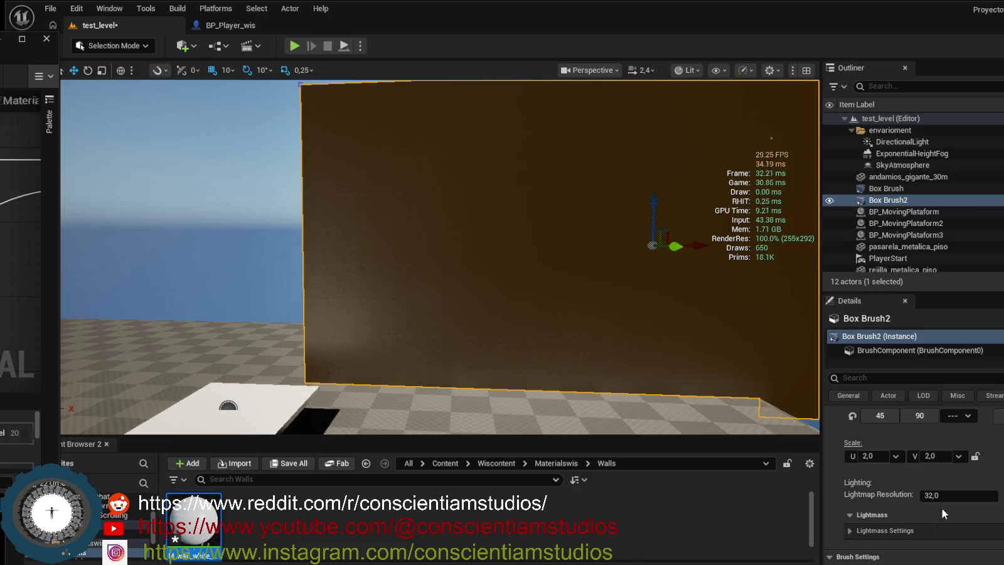
click(896, 459)
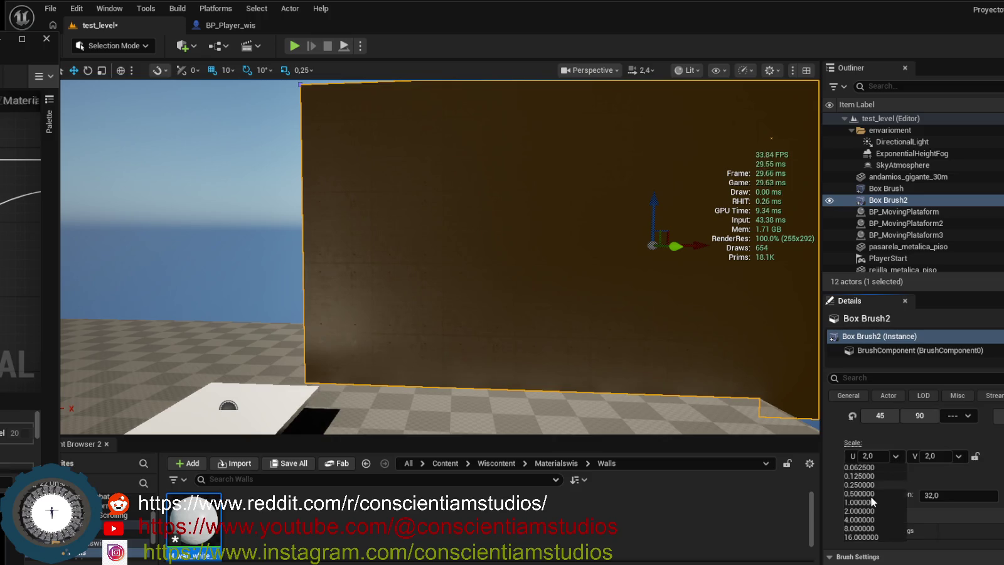
click(874, 456)
text(3)
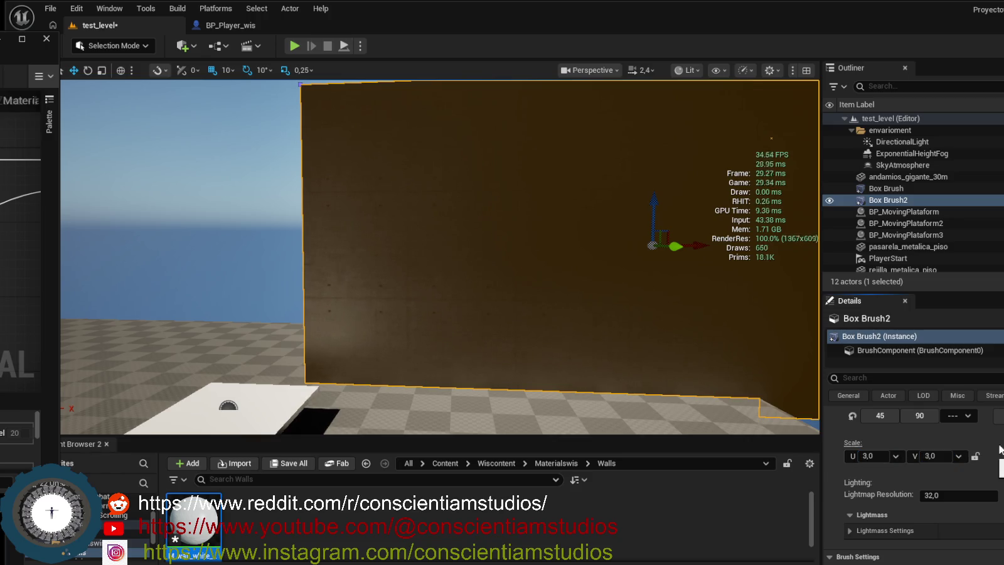
mouse_move(541, 343)
mouse_down()
mouse_move(540, 302)
mouse_move(502, 379)
mouse_move(532, 228)
mouse_up()
Lift the tall wall slightly on Z beside the scaffolding and start a Play session.
drag(510, 124, 516, 111)
drag(402, 140, 418, 157)
drag(406, 121, 406, 121)
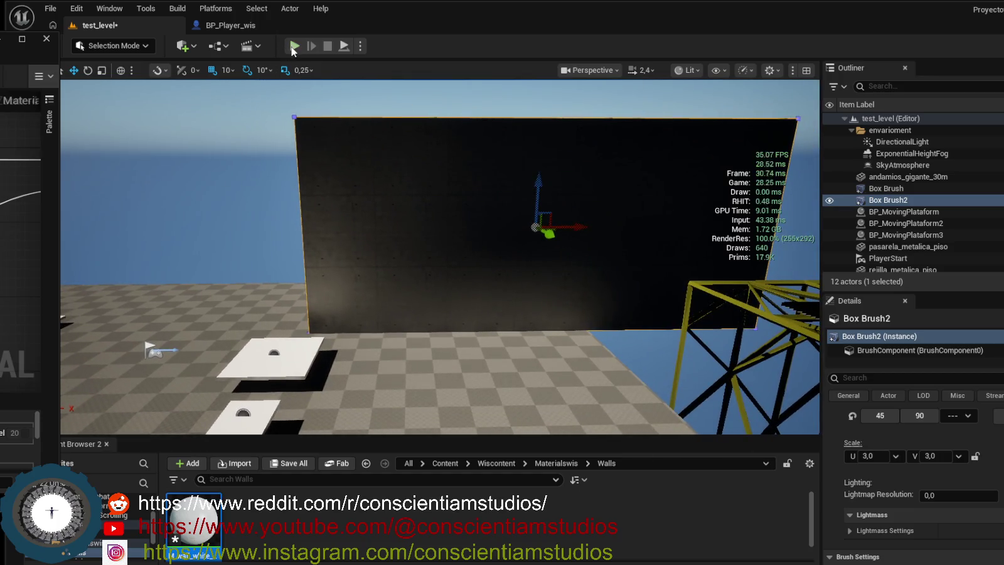
click(295, 46)
key(w)
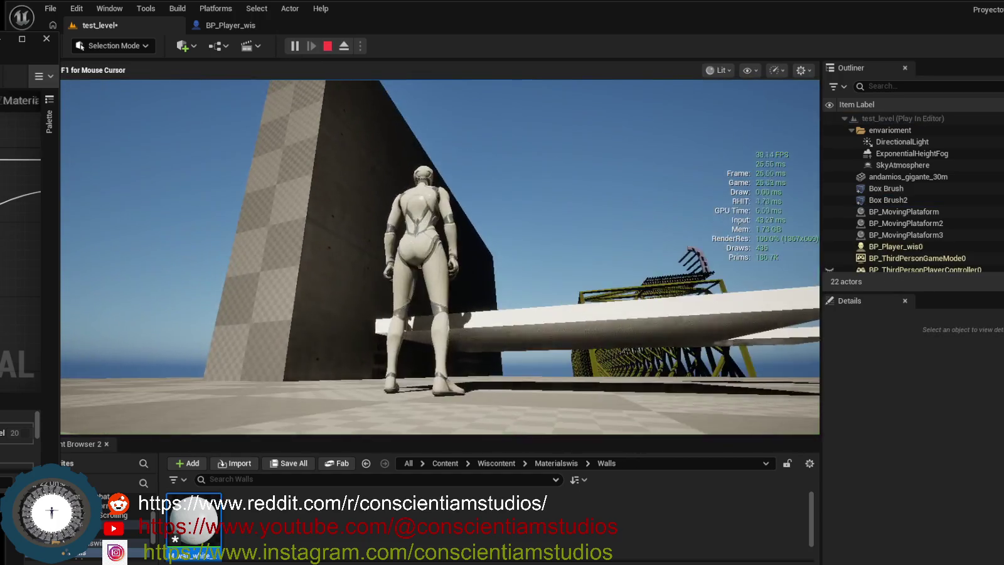
key(a)
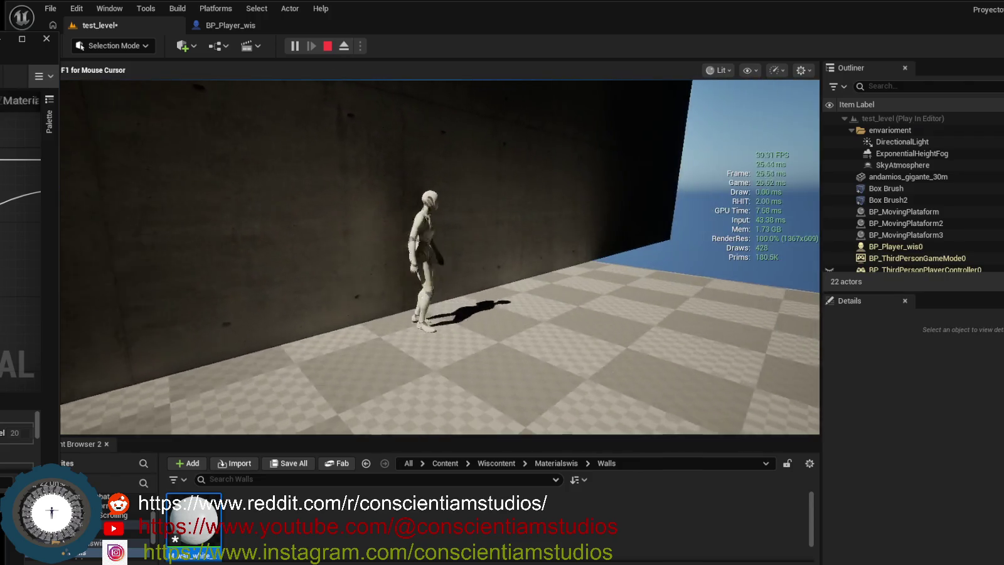
key(space)
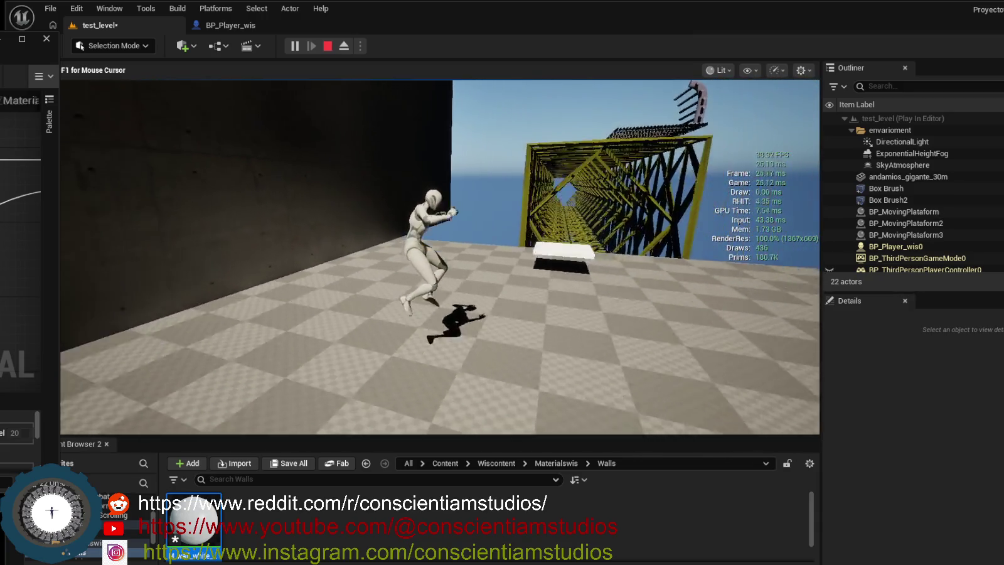
key(w)
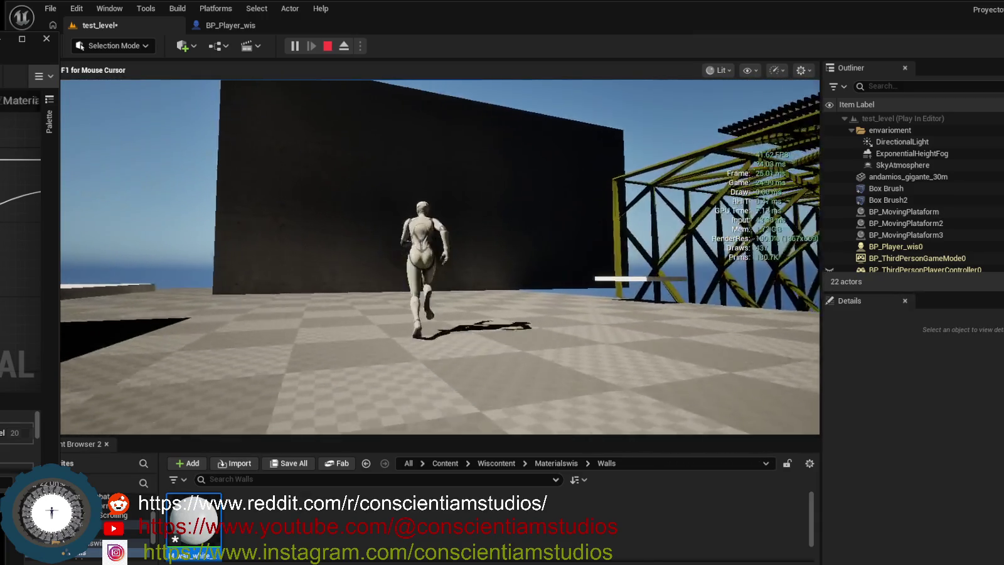
key(Escape)
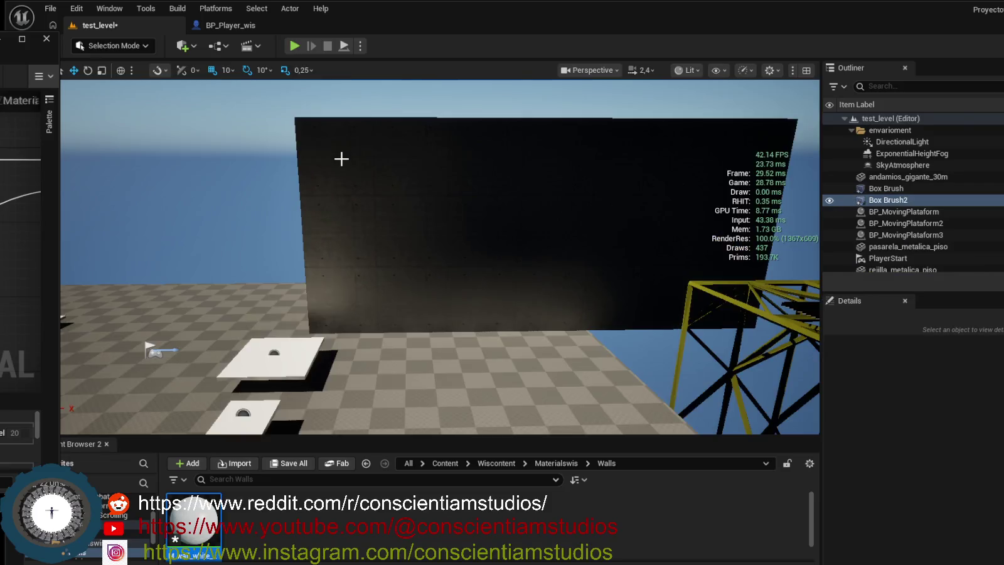
click(394, 197)
mouse_move(394, 198)
mouse_down()
mouse_move(314, 270)
mouse_move(250, 307)
mouse_up()
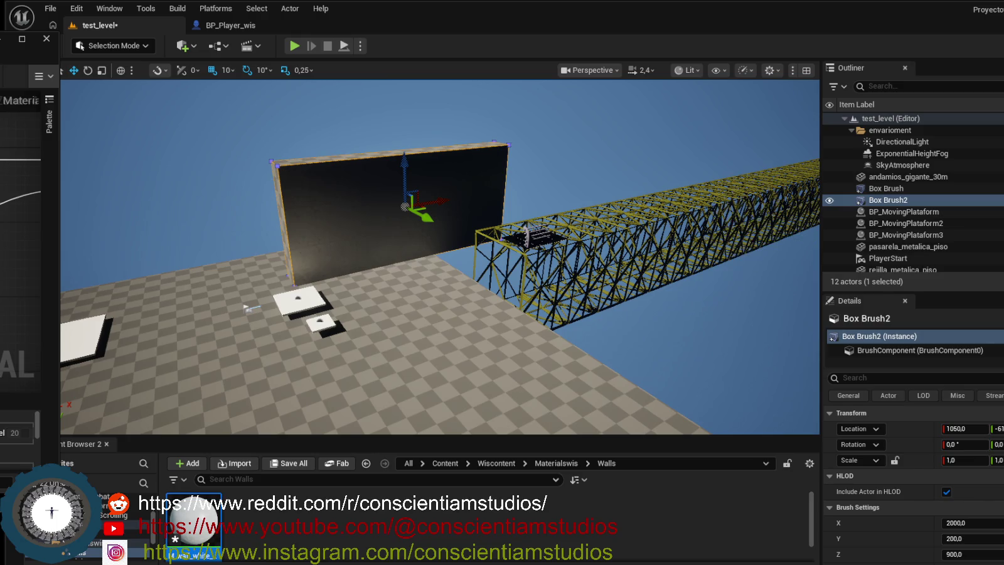
key(alt+Tab)
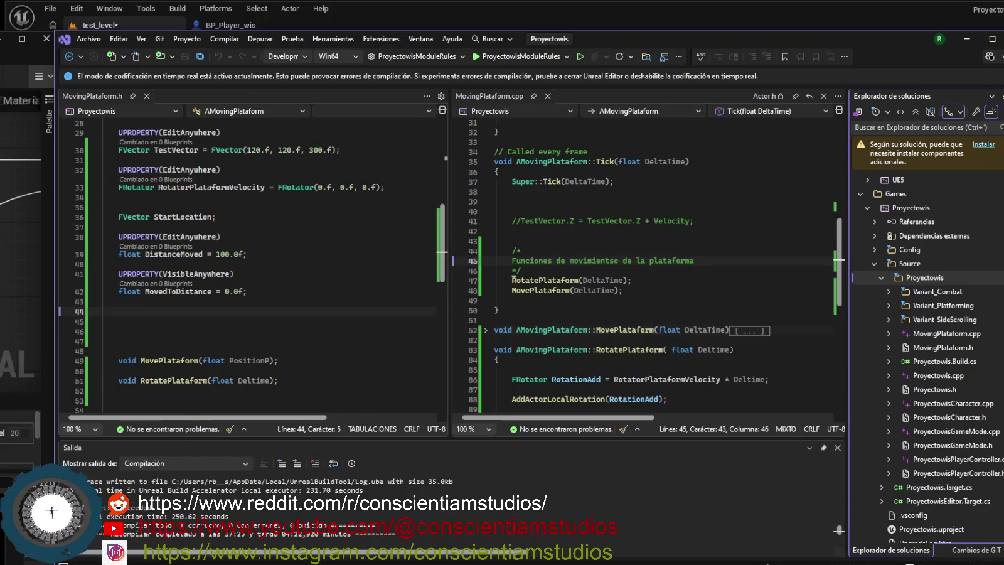
key(alt+Tab)
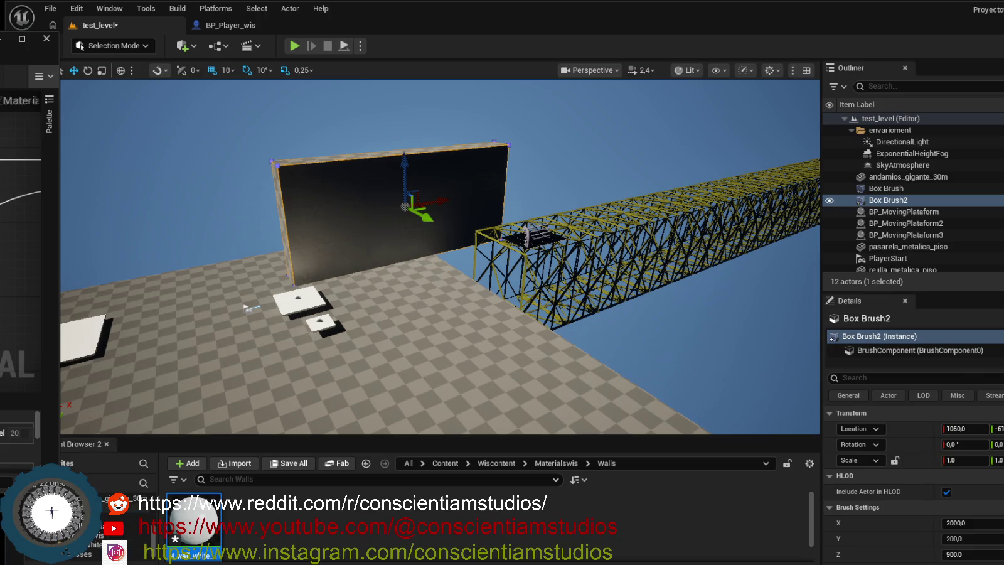
Browse the Textureswis and Proyectowis folders, then look down over the floor and select the PlayerStart.
click(94, 537)
click(86, 555)
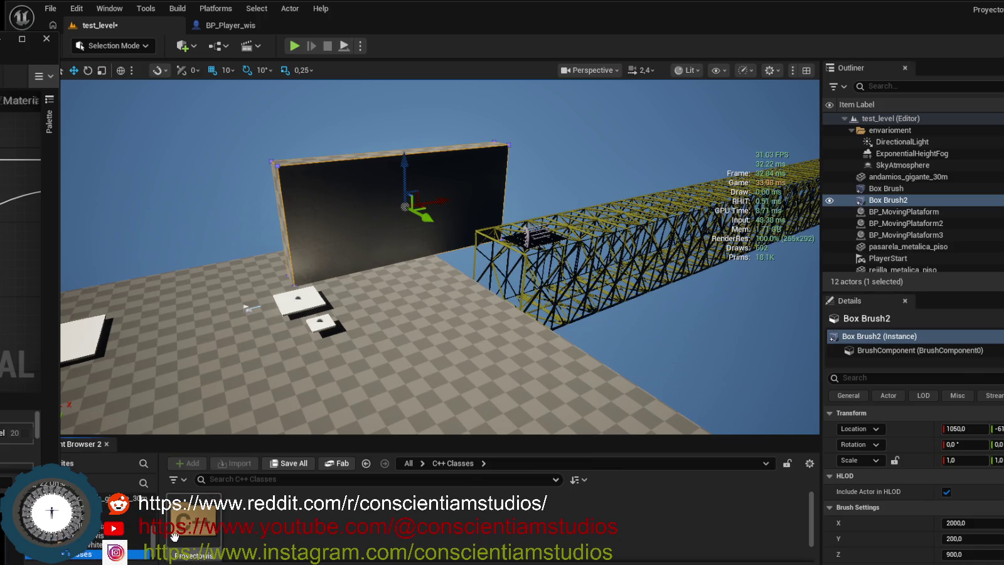
scroll(382, 534, down, 1)
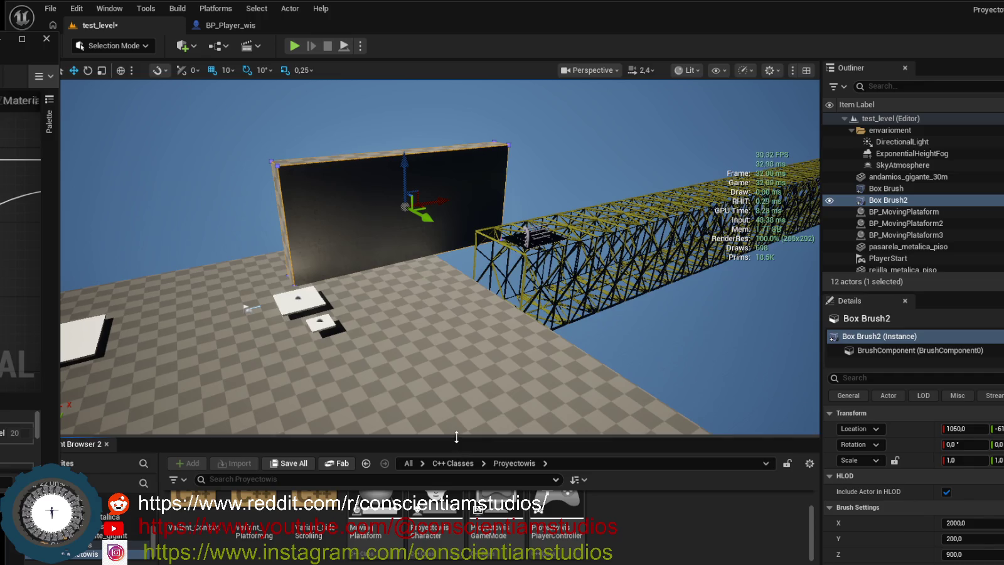
mouse_move(457, 415)
mouse_down()
mouse_move(427, 376)
mouse_move(389, 433)
mouse_move(414, 405)
mouse_move(421, 430)
mouse_move(401, 417)
mouse_move(424, 408)
mouse_up()
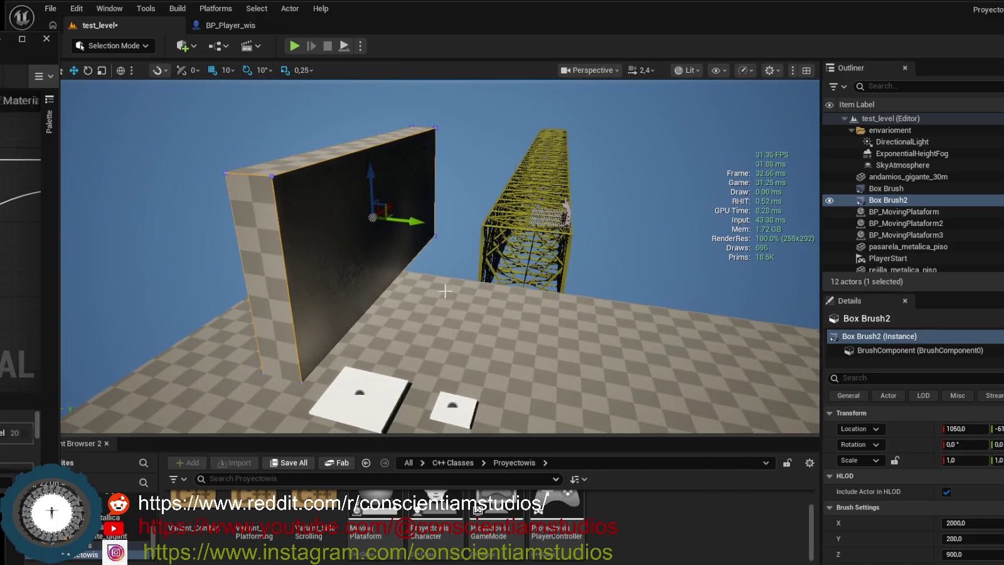
mouse_move(411, 284)
mouse_down()
mouse_move(411, 301)
mouse_move(411, 284)
mouse_up()
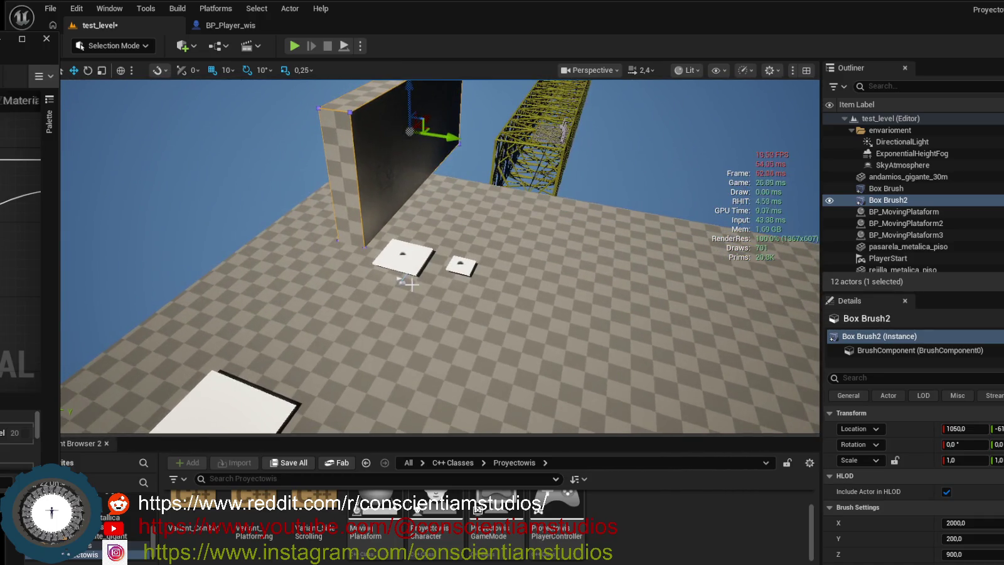
click(401, 279)
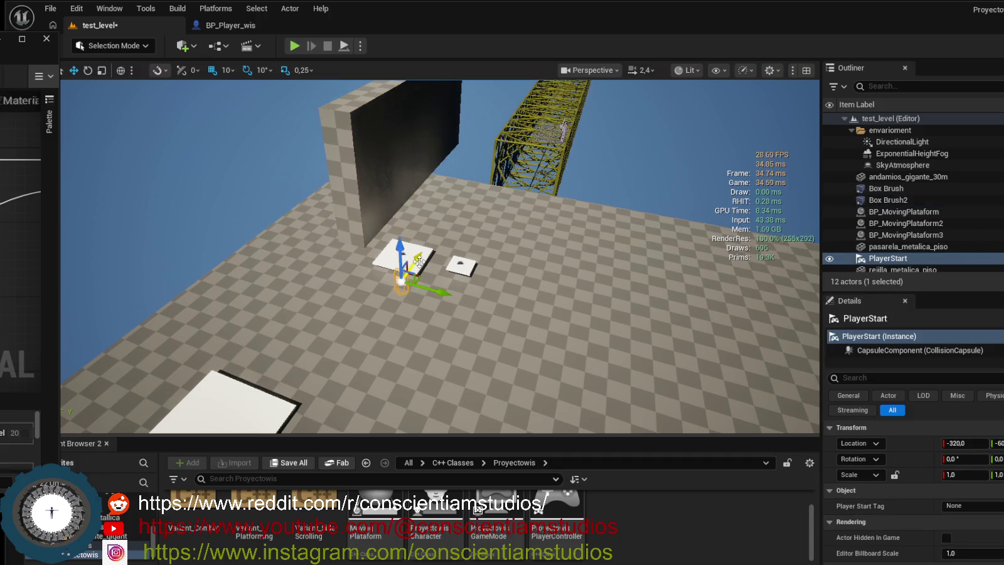
Shift the PlayerStart sideways across the floor.
click(487, 195)
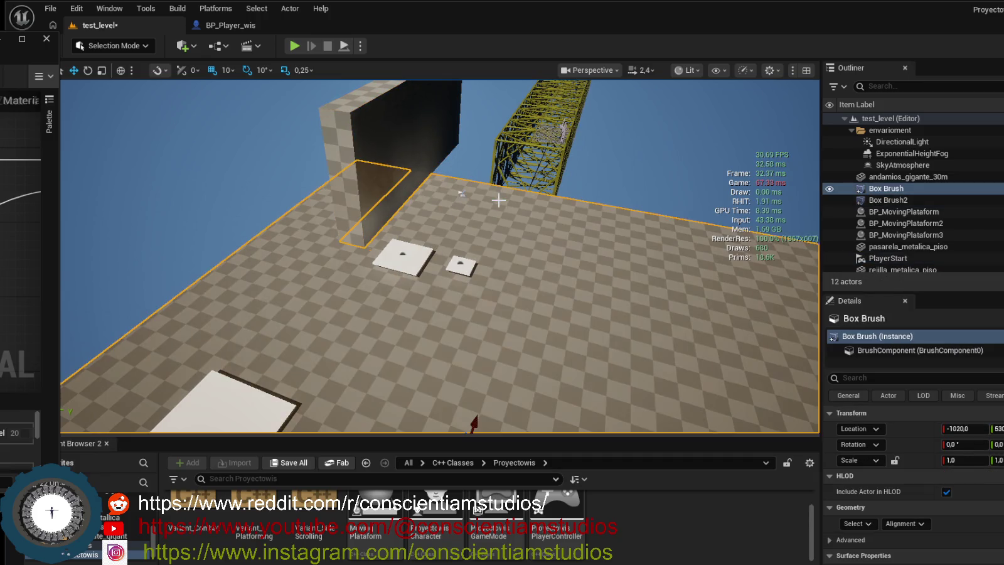
click(463, 195)
drag(499, 203, 570, 221)
scroll(531, 243, up, 6)
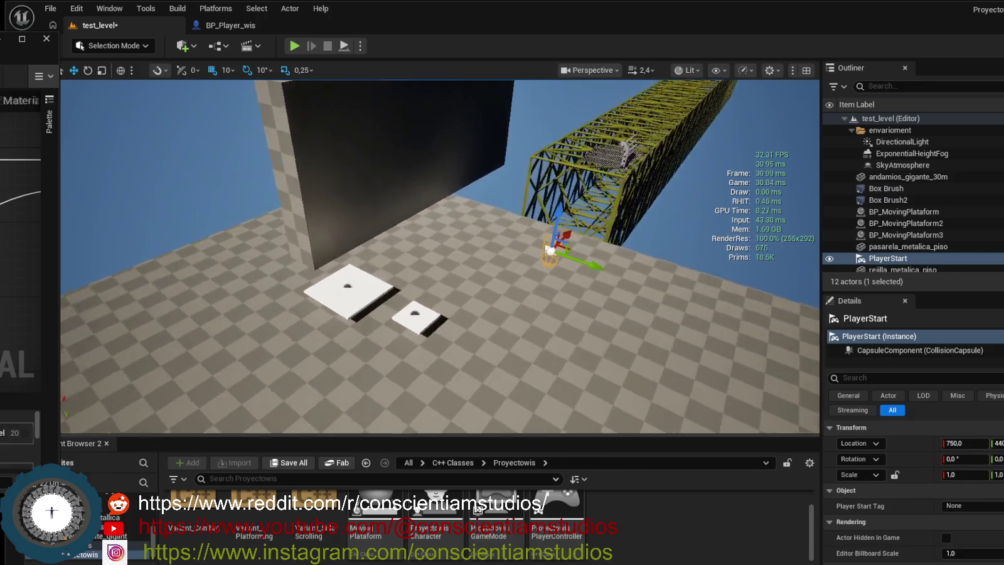
Duplicate the small moving platform into BP_MovingPlataform4 at X 1100 beside the scaffolding.
click(312, 316)
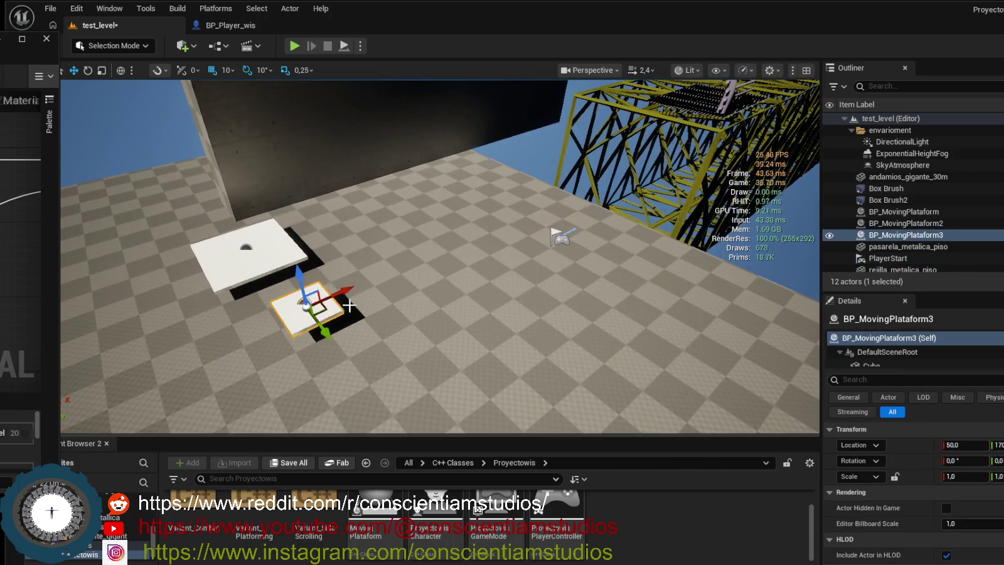
key(ctrl+d)
drag(345, 290, 568, 212)
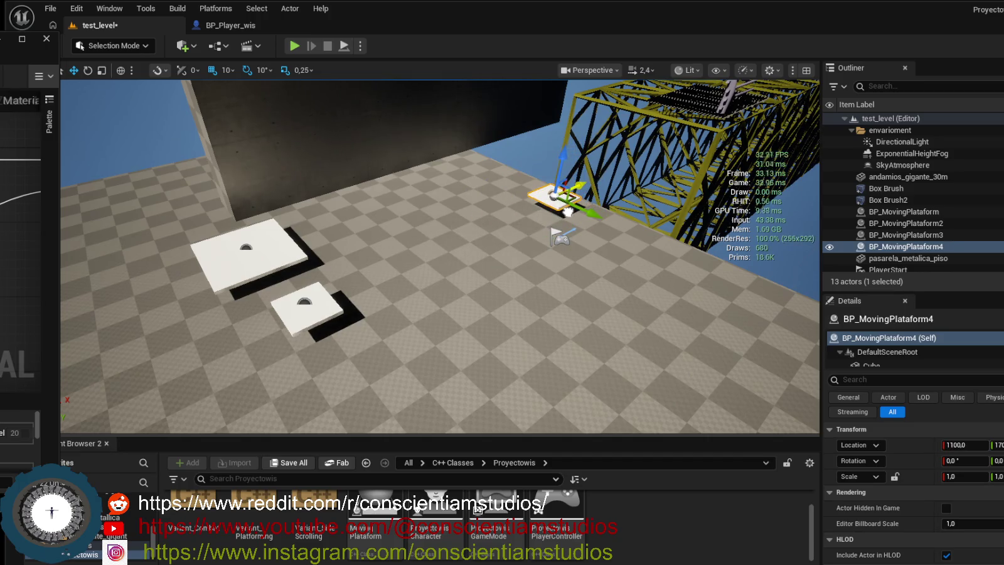
scroll(623, 243, up, 5)
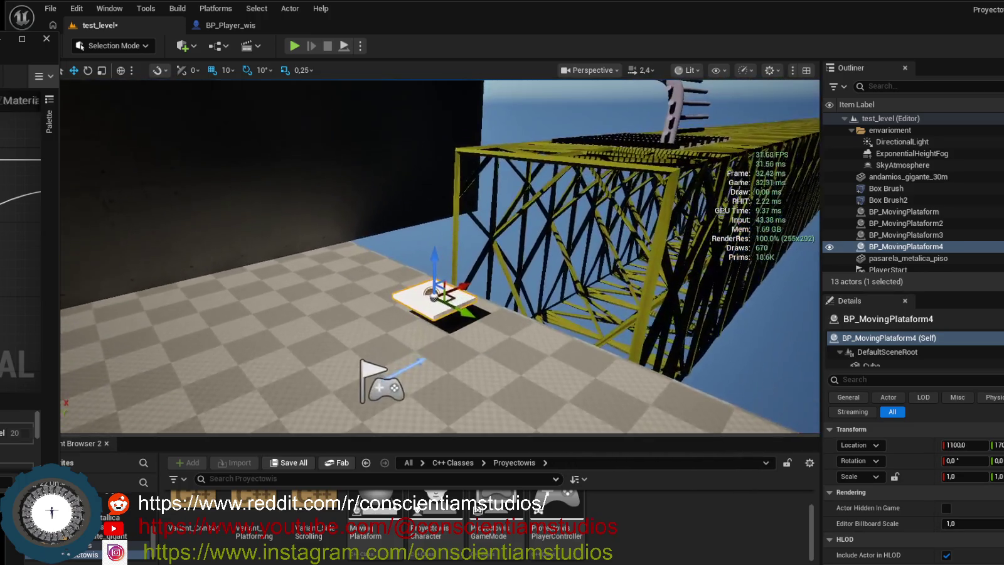
scroll(904, 432, down, 10)
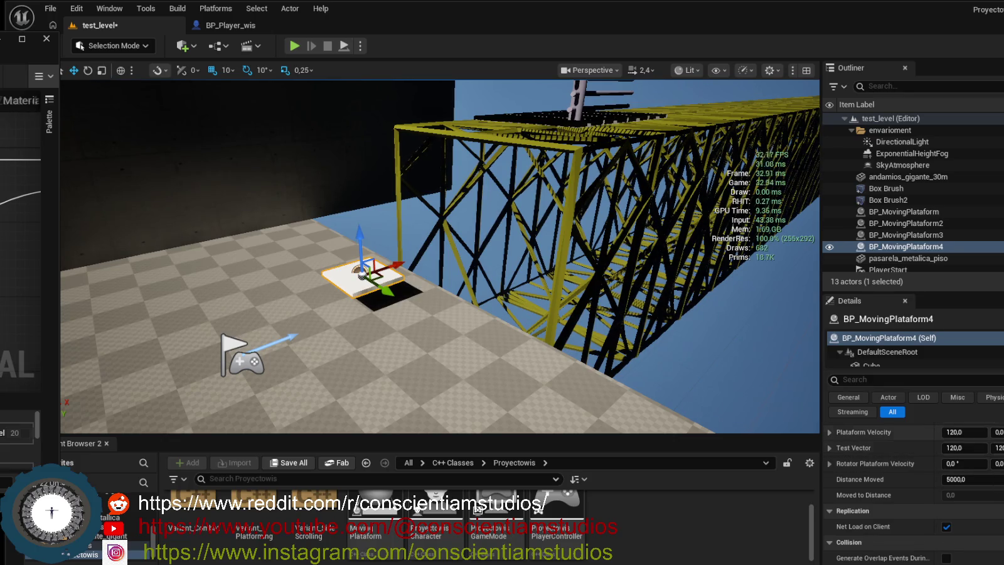
Give BP_MovingPlataform4 Plataform Velocity X 0 and Distance Moved 400, then start Play.
scroll(993, 451, up, 1)
text(0)
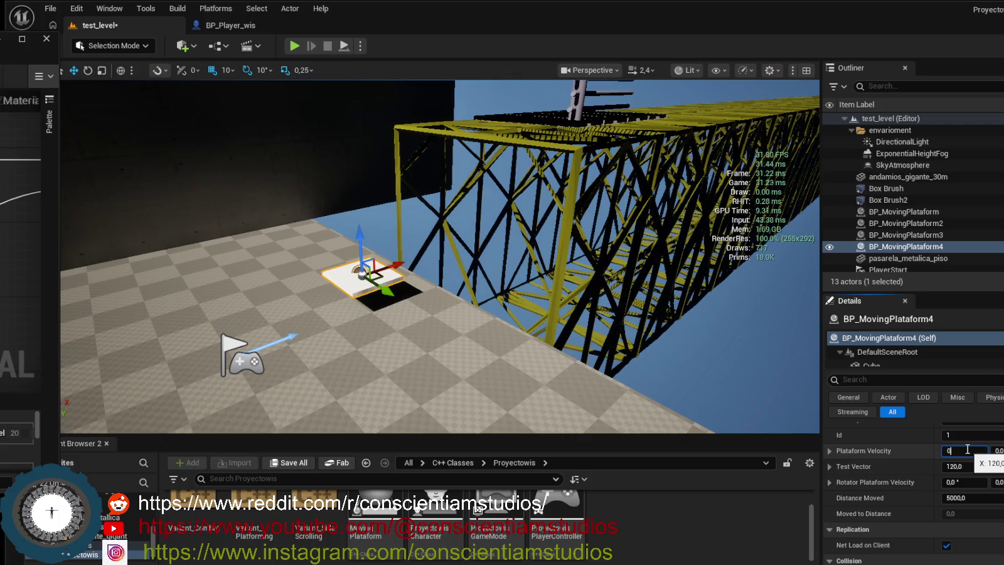
key(Return)
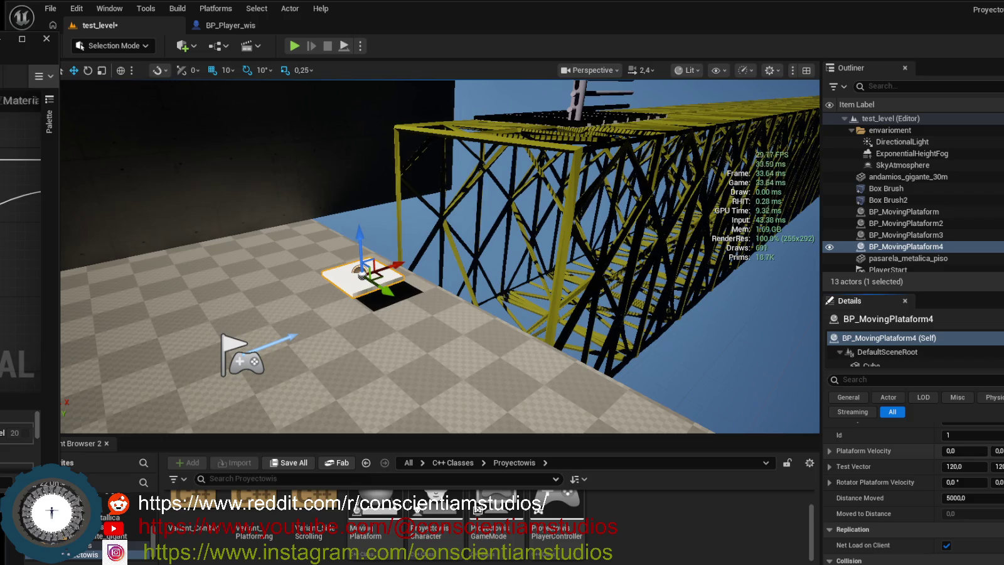
scroll(950, 507, down, 2)
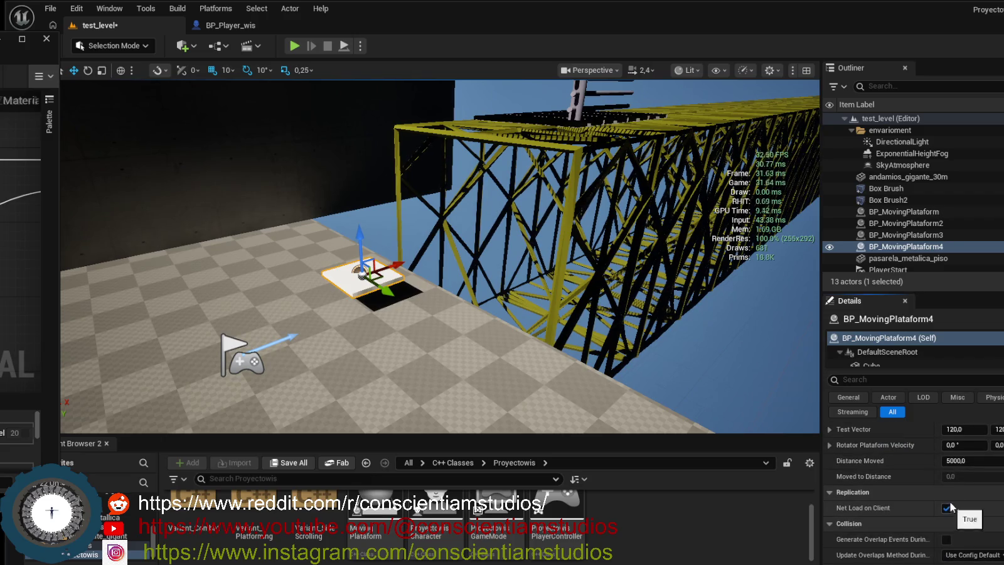
click(972, 459)
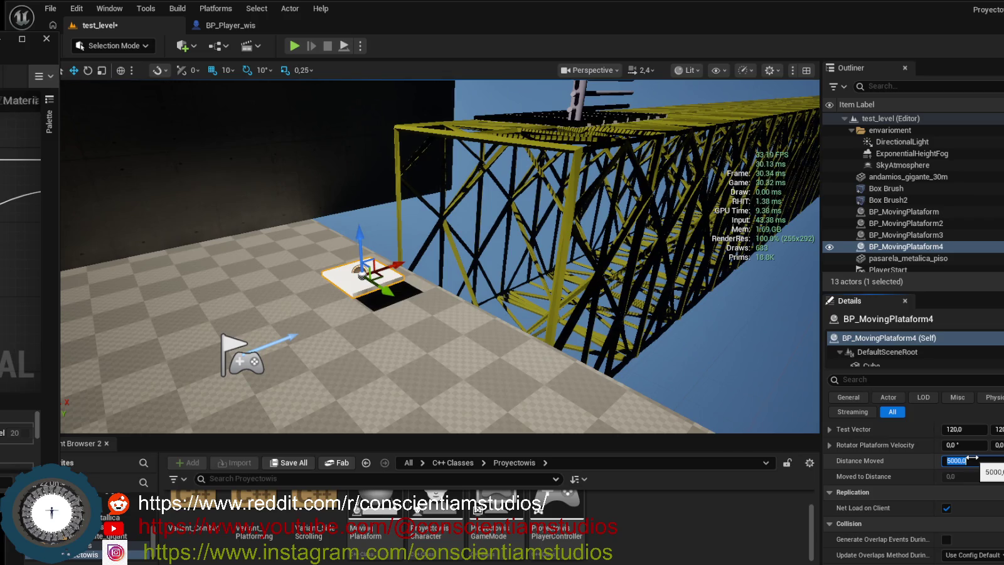
text(400)
key(Return)
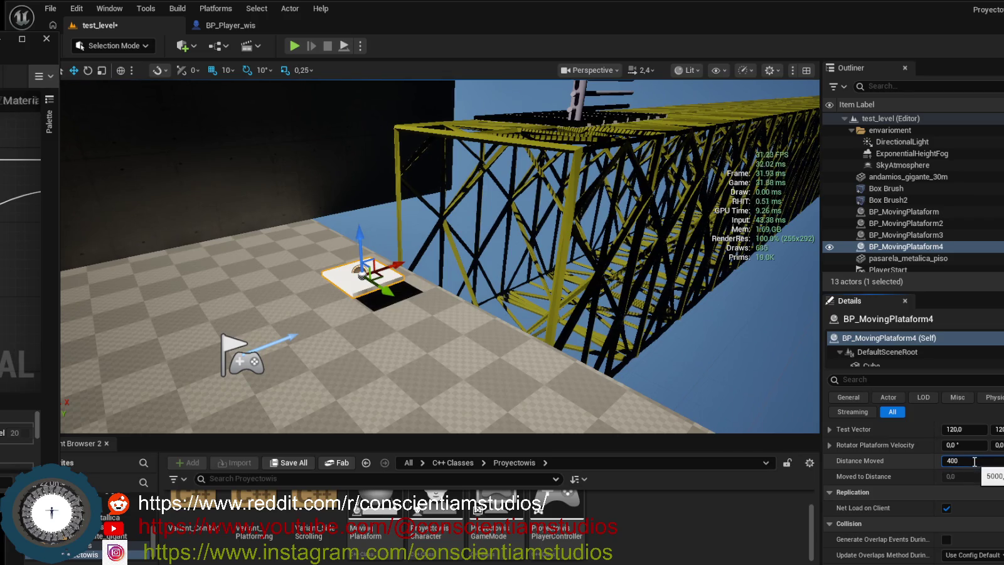
click(294, 46)
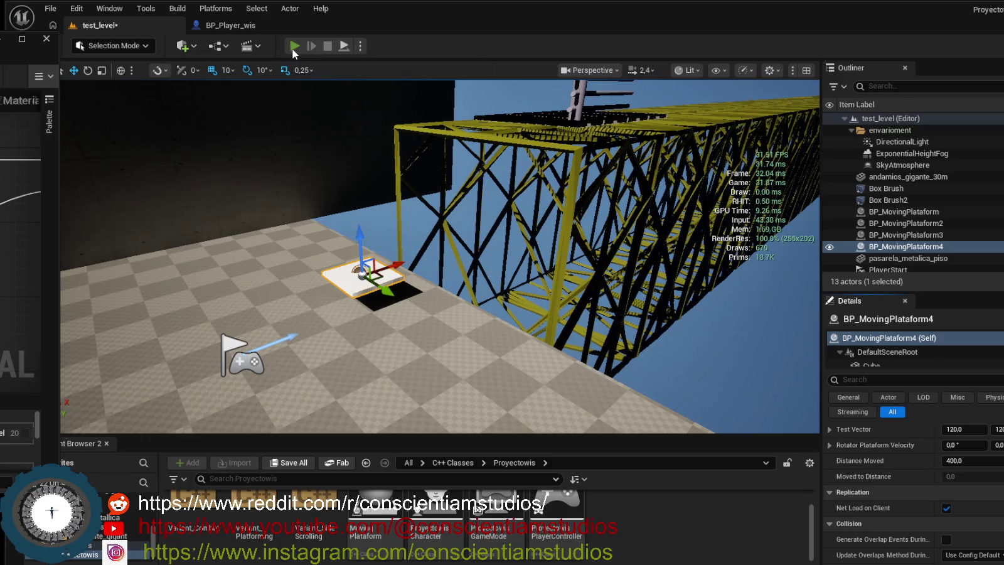
Run the character onto the white platform, along the scaffold grating down beside the wall, then stop playing.
click(394, 230)
key(space)
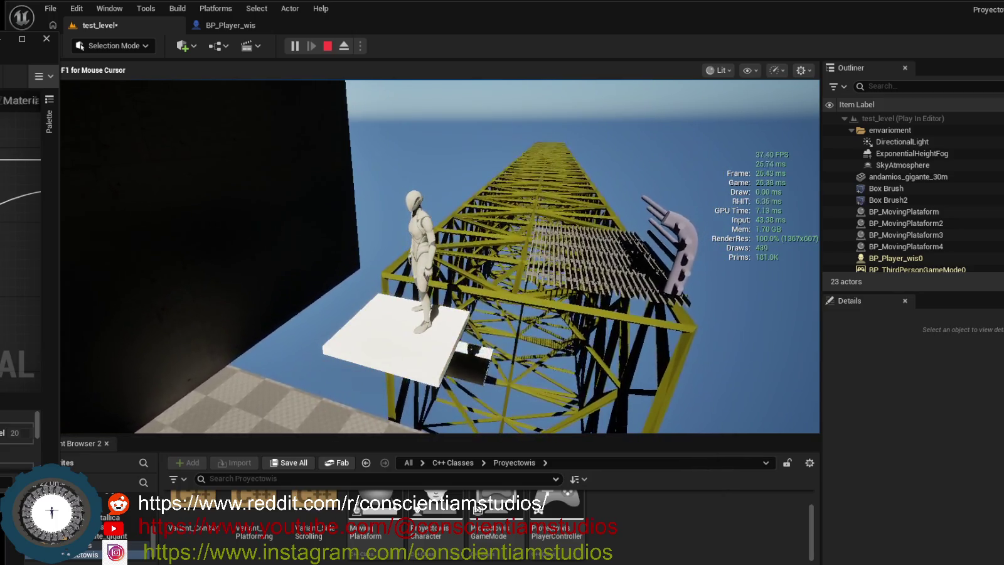
key(w)
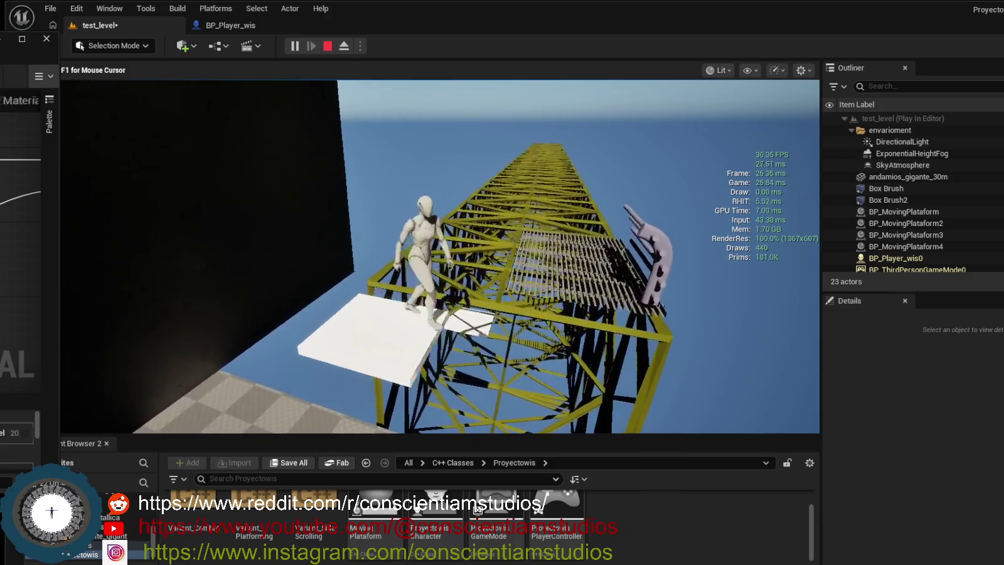
key(w)
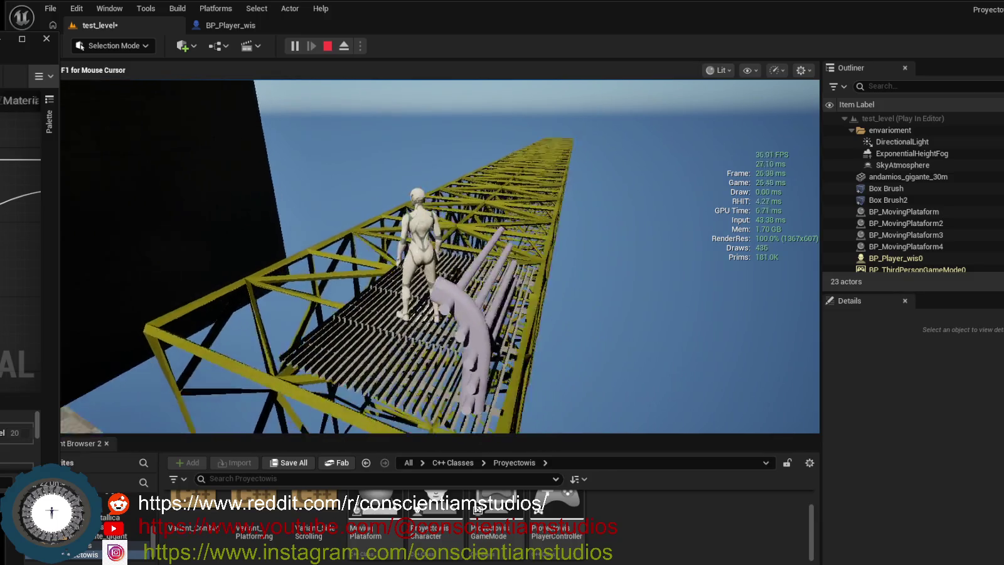
key(w)
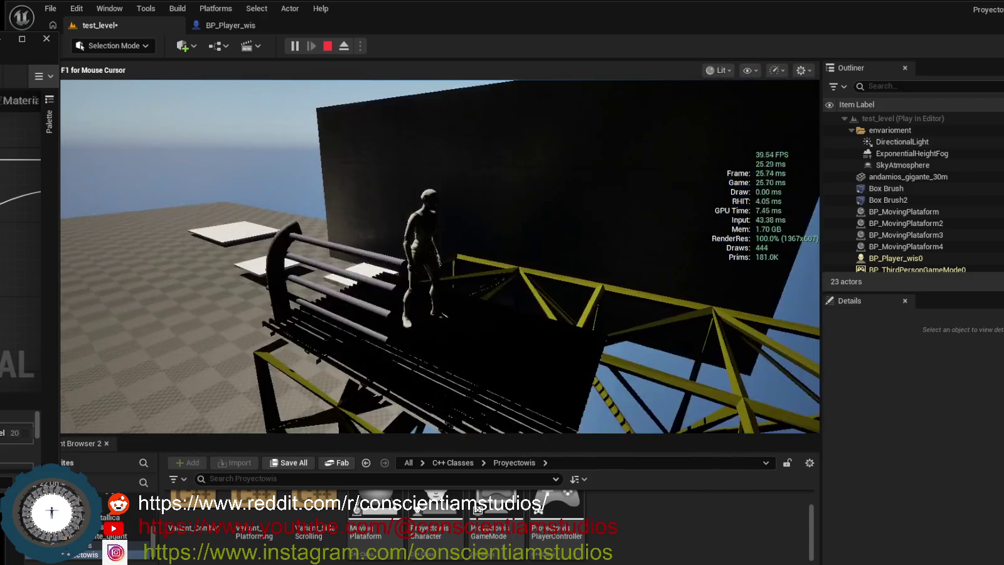
key(w)
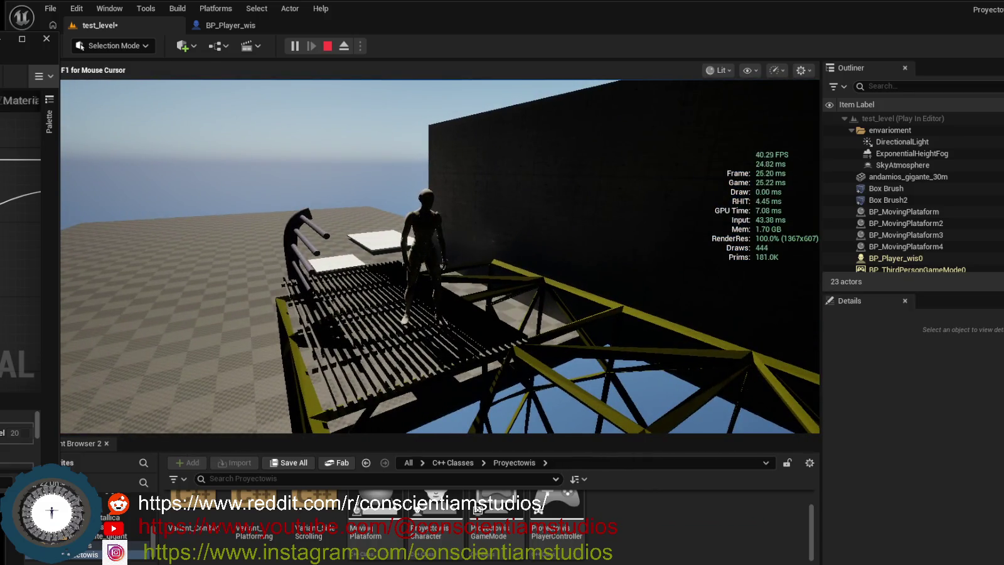
key(w)
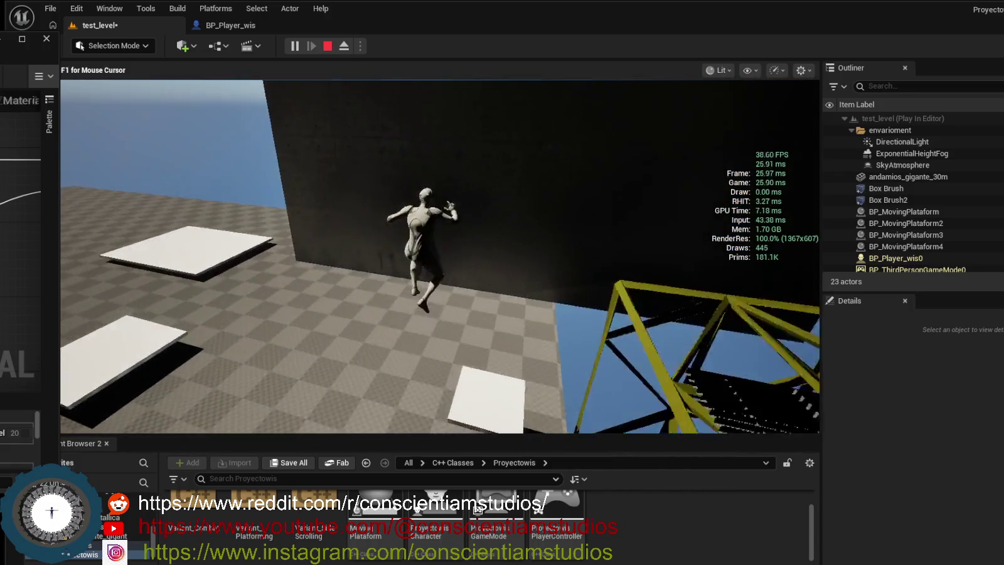
key(w)
key(shift+F1)
key(Escape)
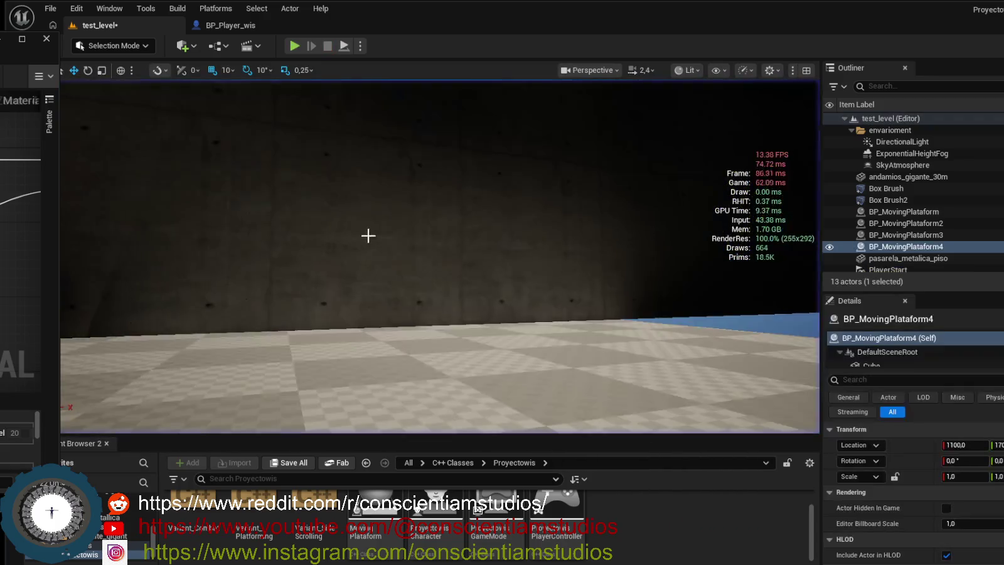
key(f)
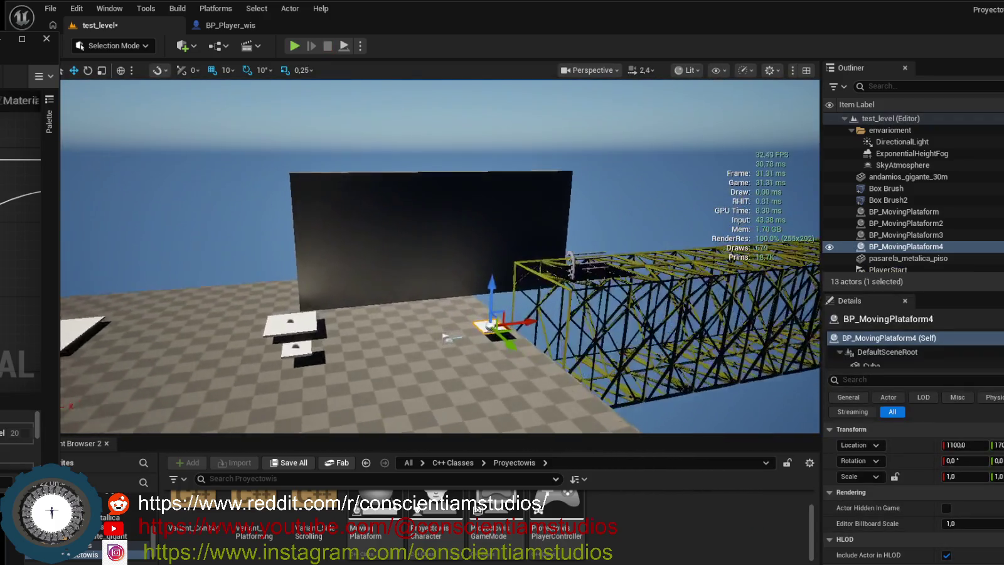
scroll(440, 256, up, 3)
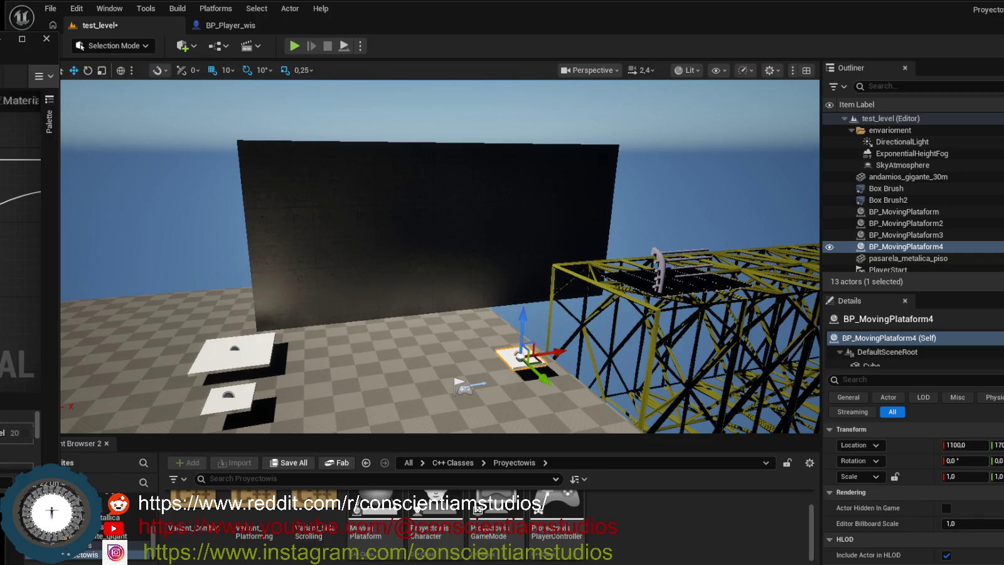
click(433, 260)
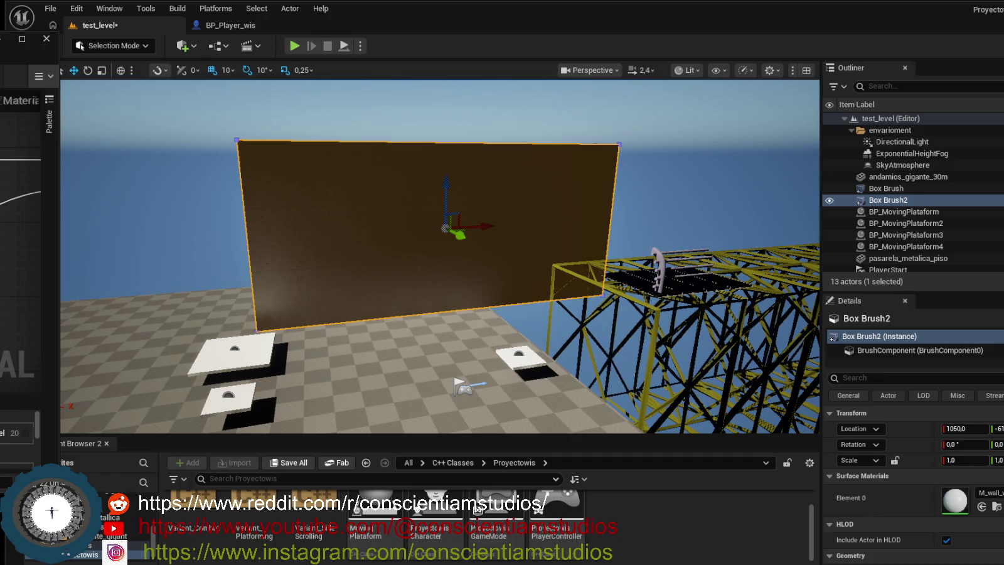
Shift the Box Brush2 wall to X 1420 nearer the scaffolding, then show the editor modes list.
key(ctrl+shift+h)
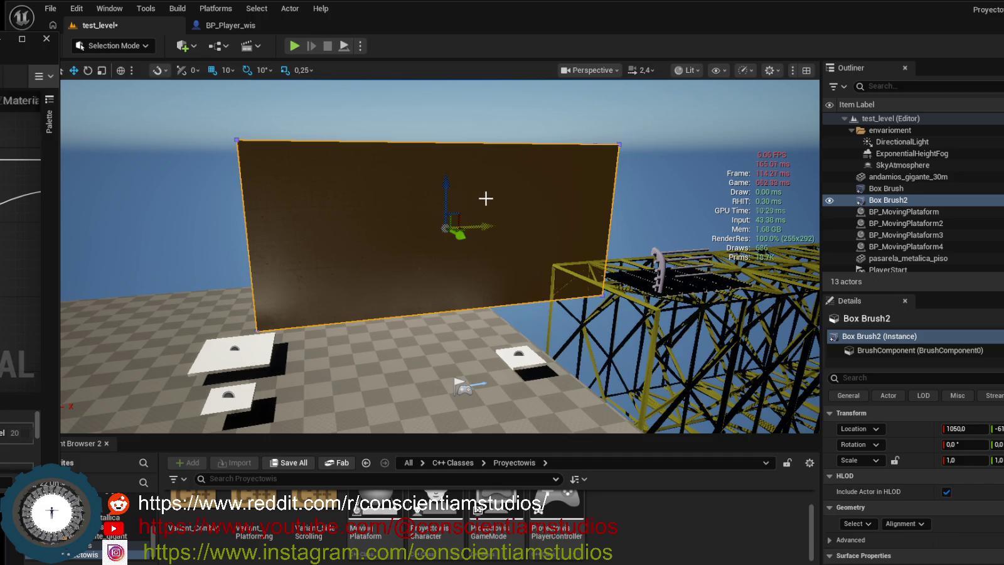
mouse_move(461, 235)
mouse_down()
mouse_move(480, 254)
mouse_move(477, 271)
mouse_move(543, 241)
mouse_up()
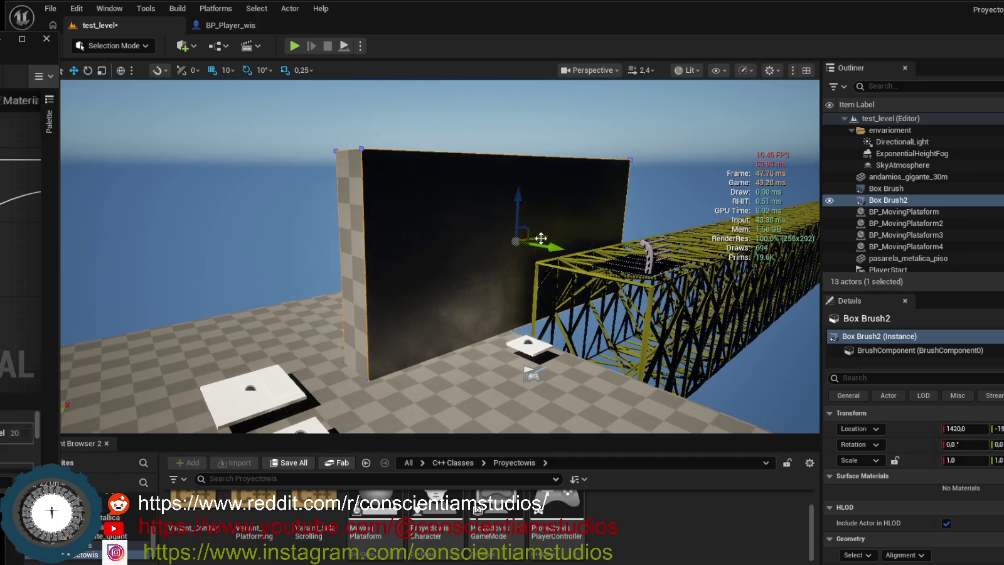
mouse_move(439, 282)
mouse_down()
mouse_move(426, 326)
mouse_move(221, 312)
mouse_up()
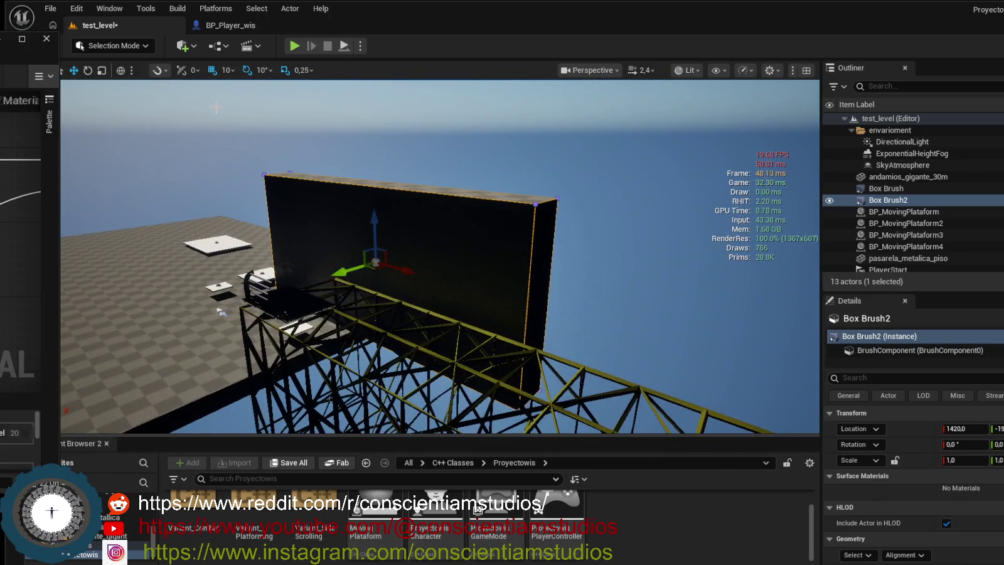
click(140, 48)
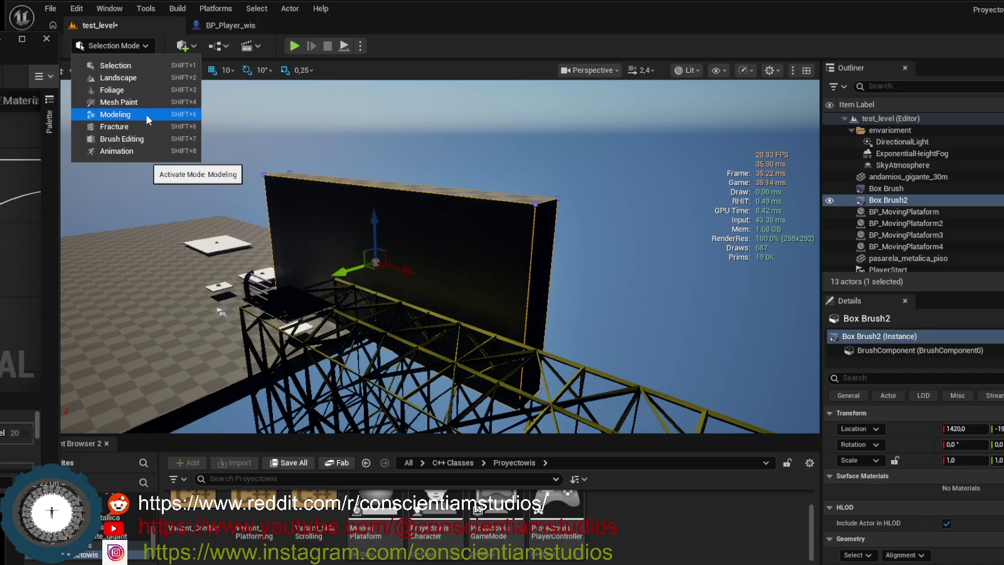
Switch to Brush Editing Mode with Shift+7 and frame the wall near the scaffolding truss.
key(Escape)
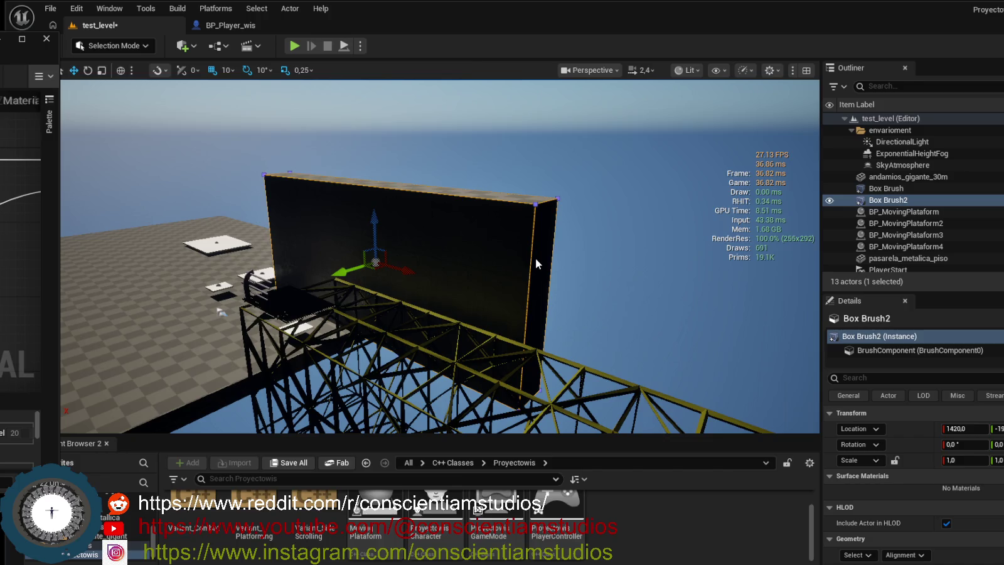
key(shift+7)
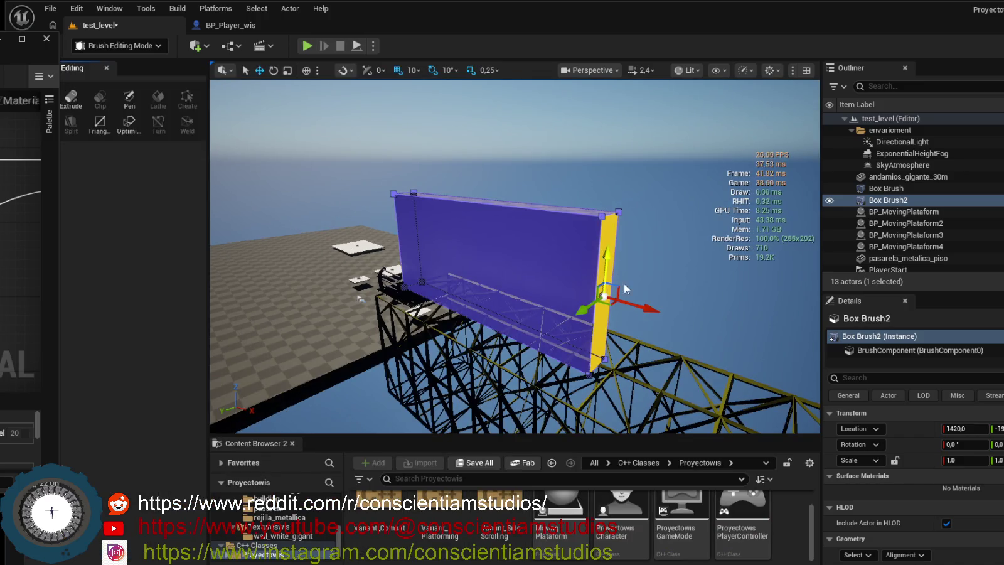
scroll(606, 253, down, 5)
scroll(515, 257, up, 3)
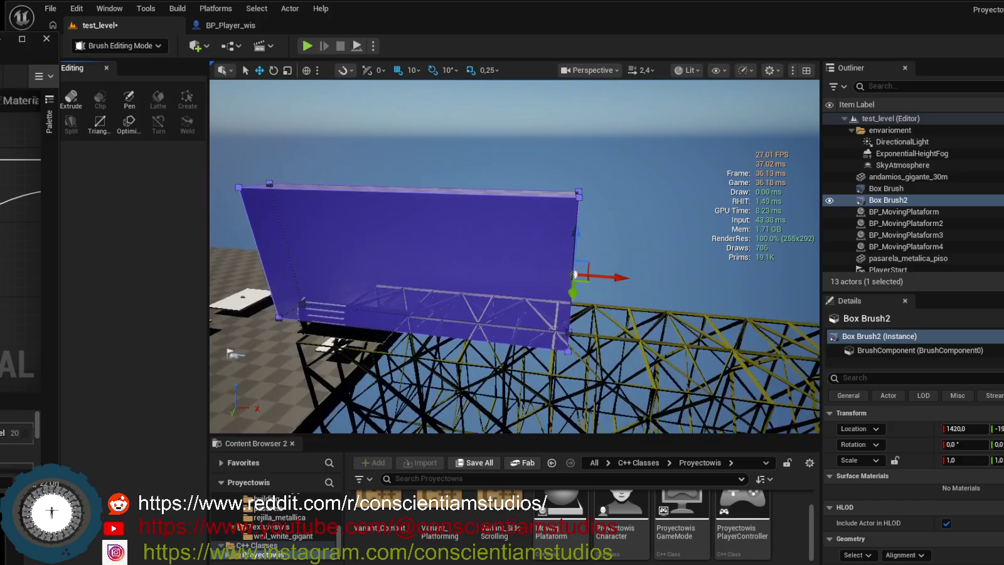
mouse_move(683, 274)
mouse_down()
mouse_move(534, 264)
mouse_move(551, 217)
mouse_up()
key(Escape)
mouse_move(477, 206)
mouse_down()
mouse_move(477, 125)
mouse_move(459, 208)
mouse_up()
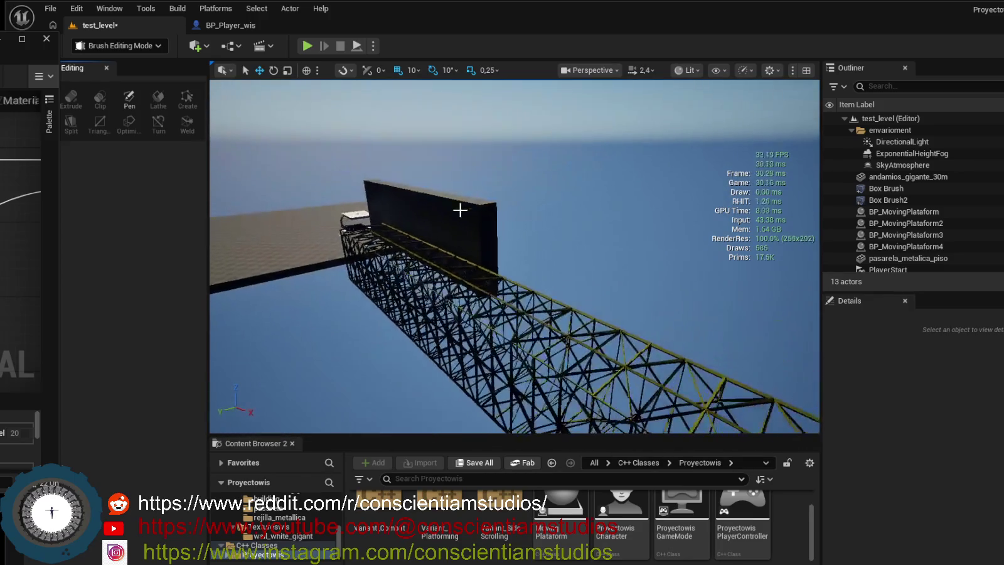
Select Box Brush2's end face and drag it to stretch the wall far along the truss.
click(490, 232)
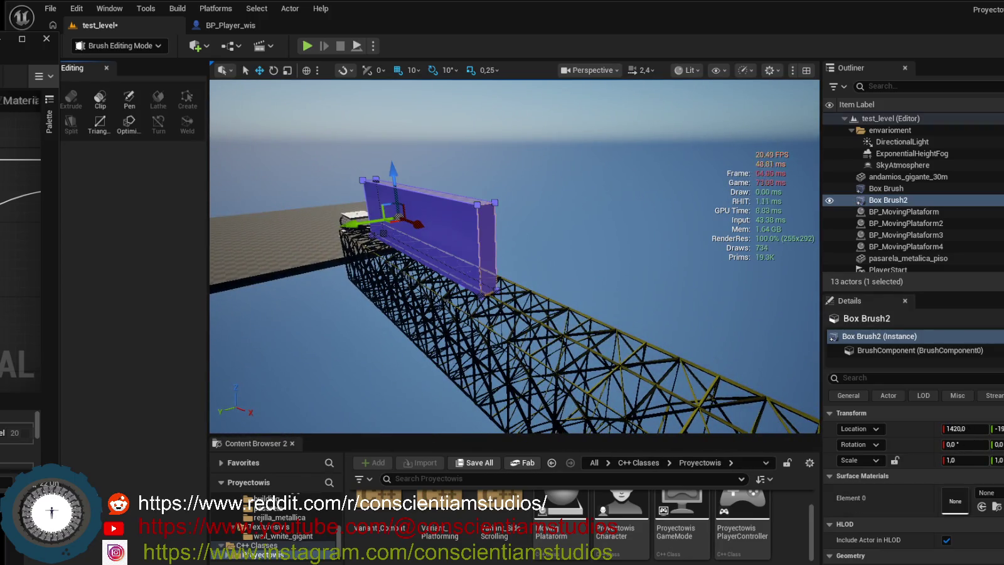
click(486, 239)
mouse_move(524, 285)
mouse_down()
mouse_move(722, 339)
mouse_move(665, 345)
mouse_move(583, 277)
mouse_up()
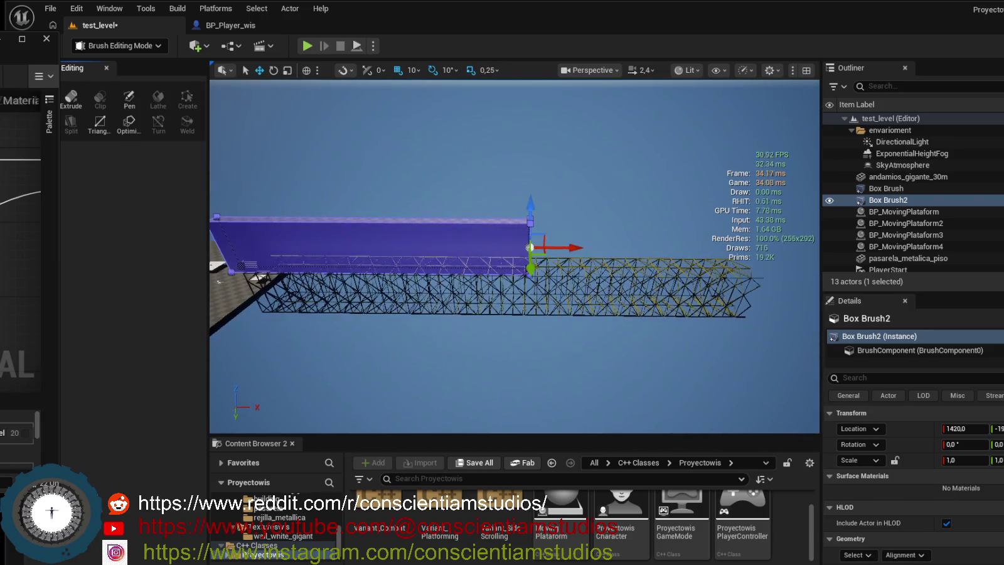
drag(618, 245, 740, 246)
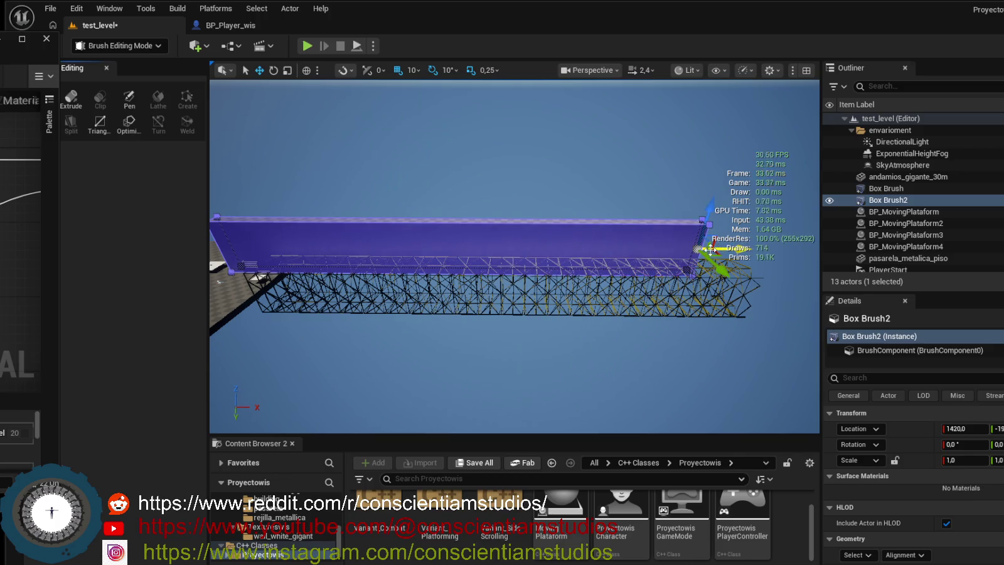
mouse_move(589, 267)
mouse_down()
mouse_move(661, 270)
mouse_move(464, 343)
mouse_move(439, 219)
mouse_up()
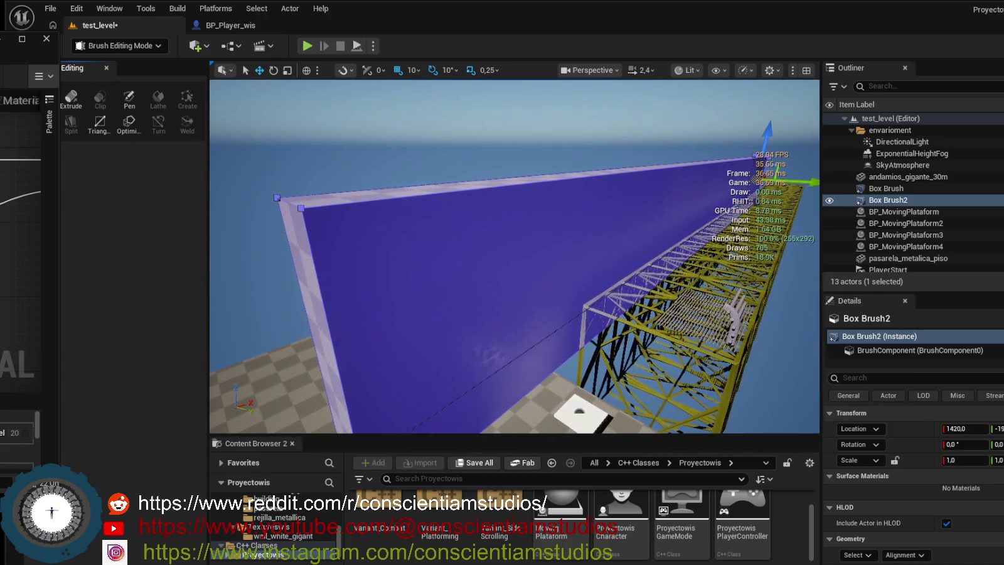
click(386, 188)
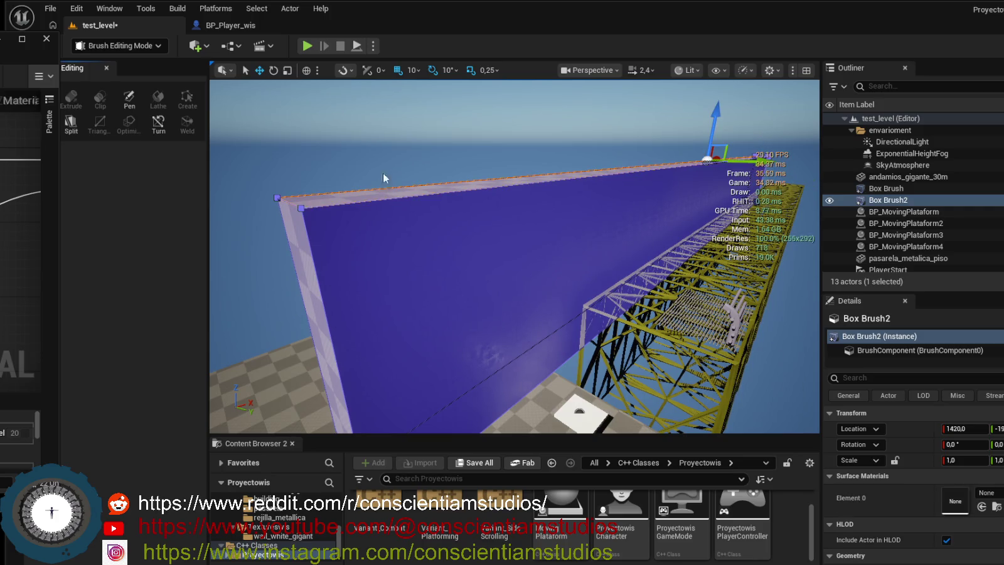
click(412, 176)
drag(413, 175, 372, 257)
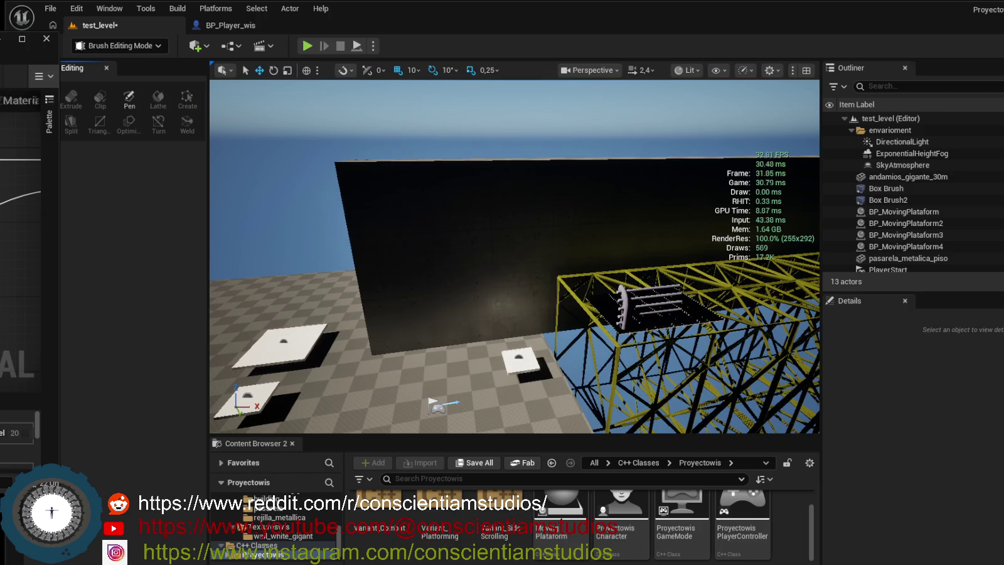
Return to Selection Mode with Shift+1 and launch a Play-in-Editor session of test_level.
key(shift+l)
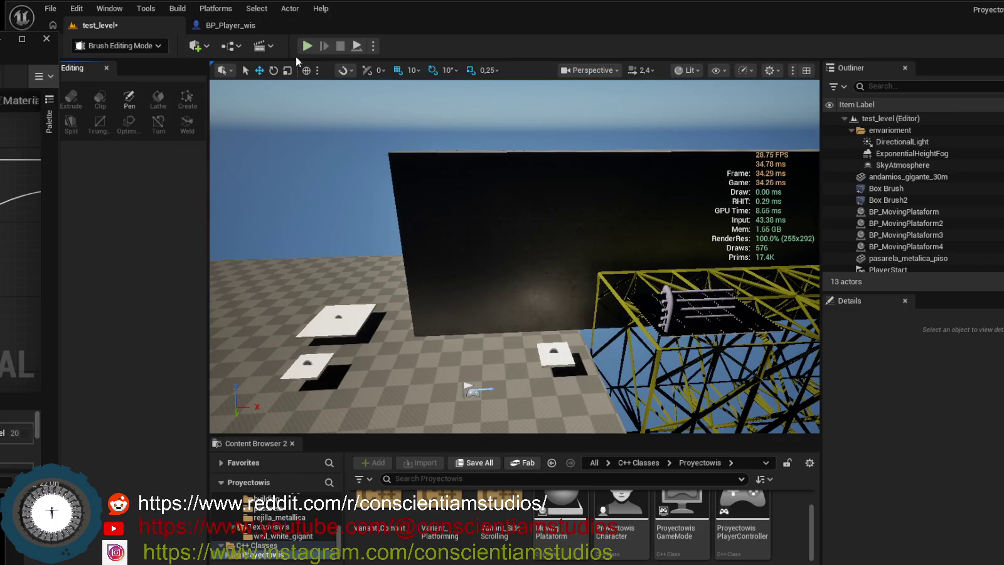
click(160, 45)
key(Escape)
key(shift+1)
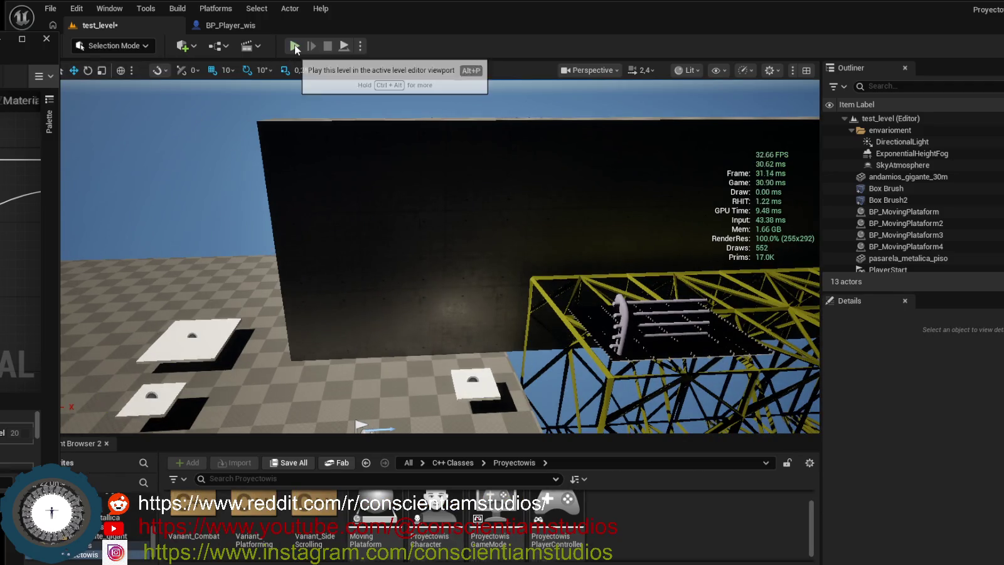
click(294, 46)
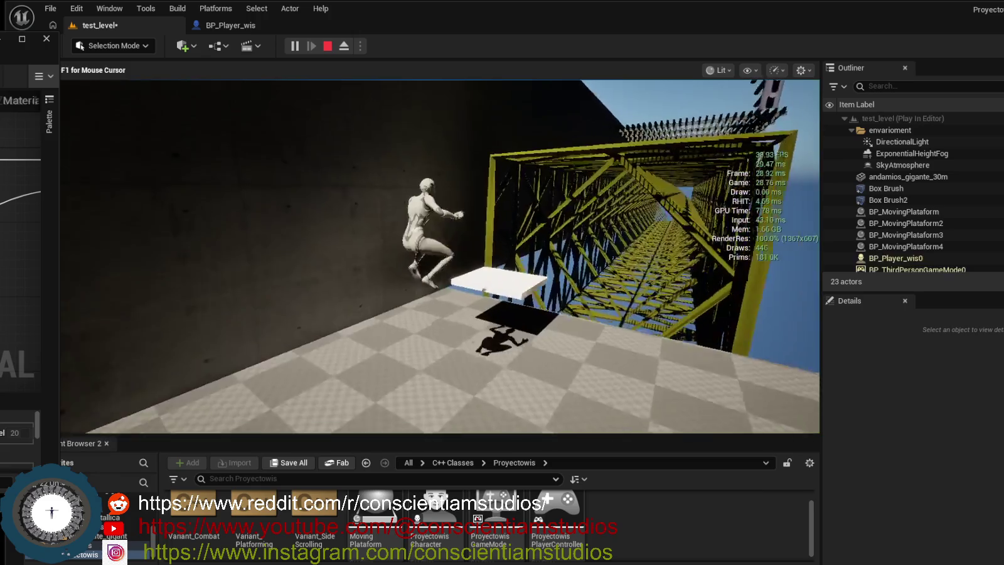
Run the character beside the long wall with WASD and jump onto the white platform.
key(w)
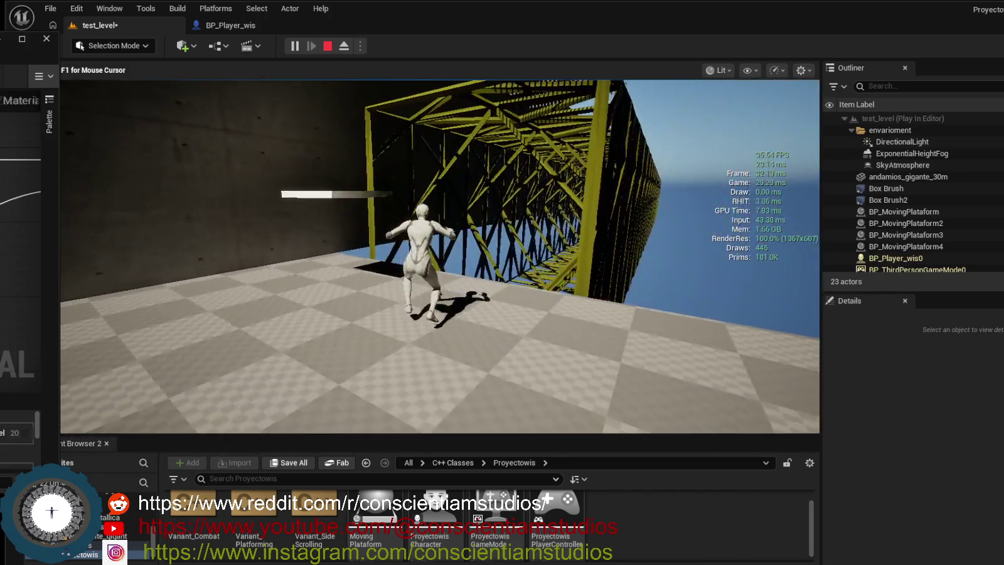
key(s)
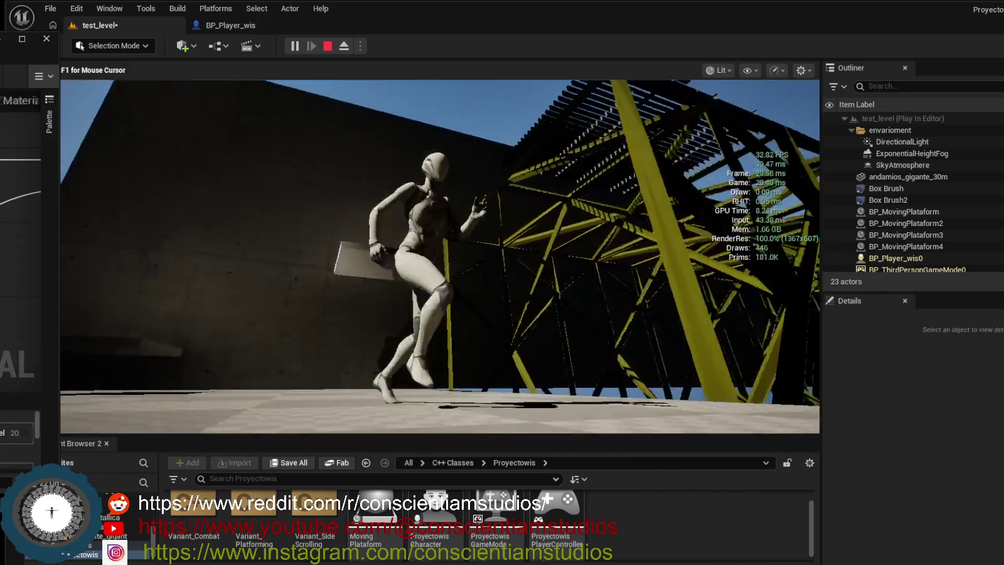
key(space)
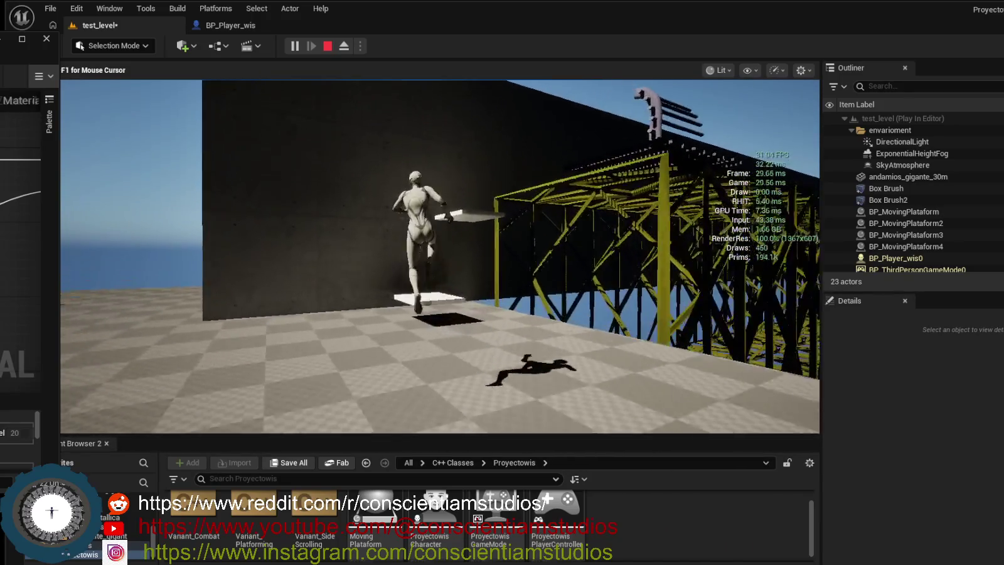
key(s)
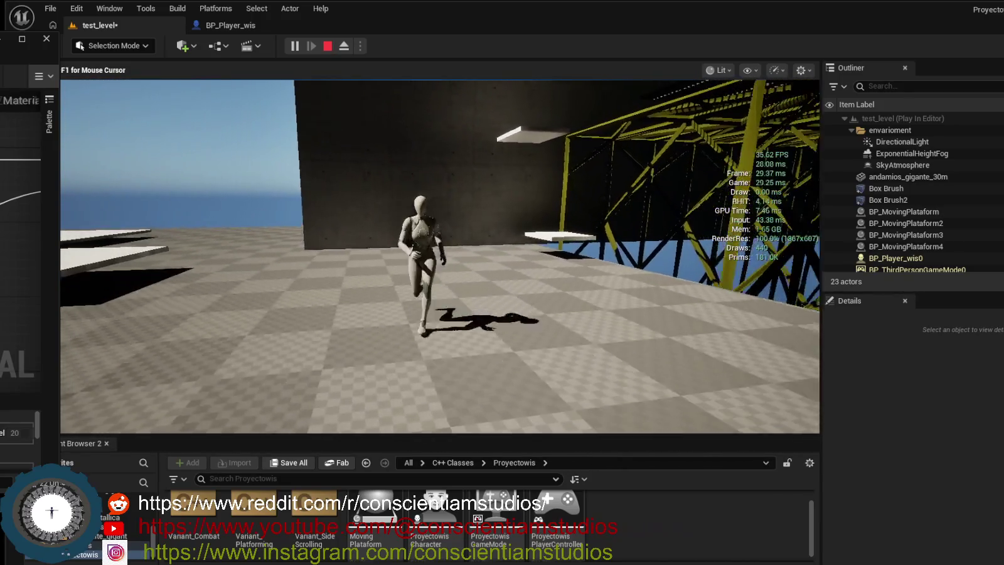
key(w)
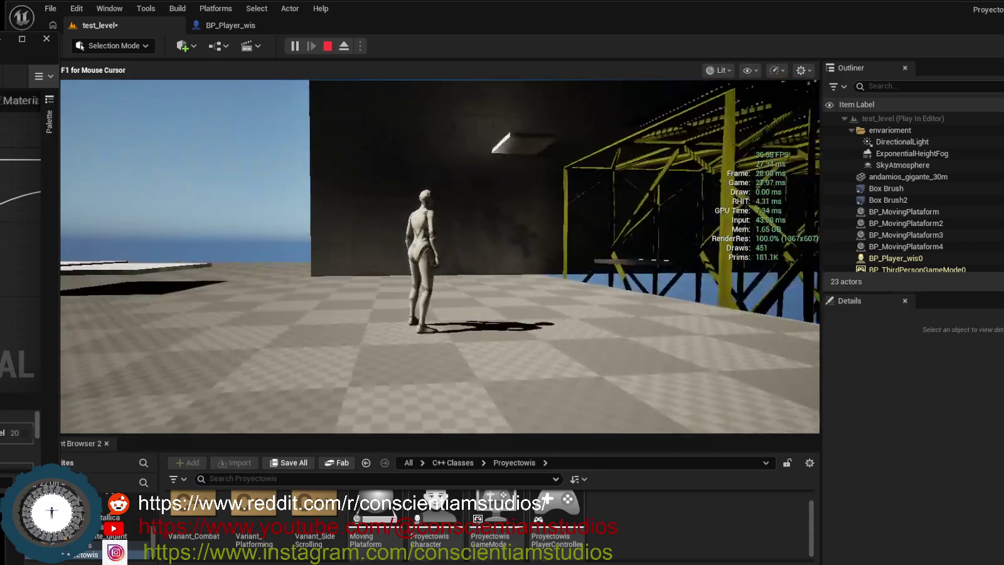
key(d)
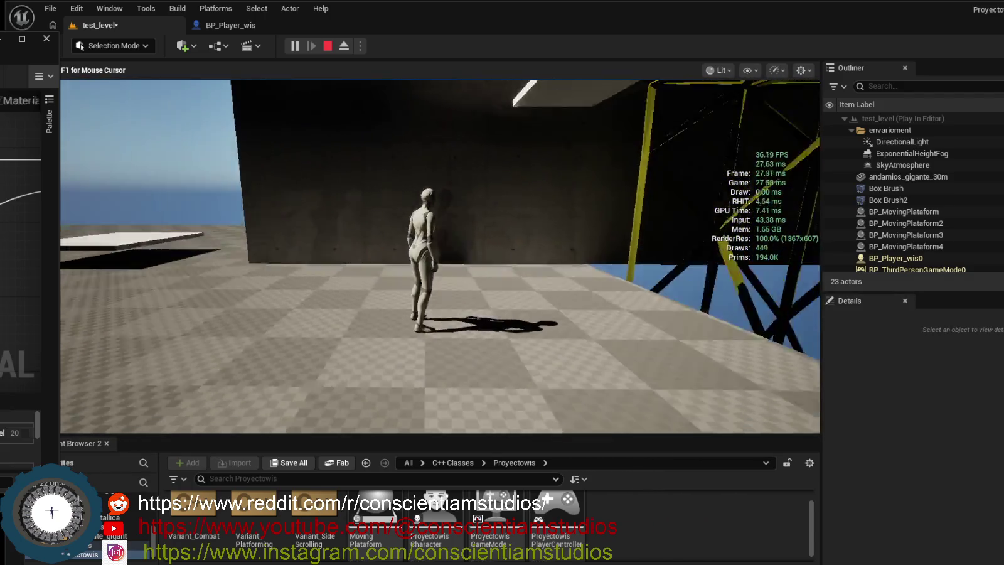
key(a)
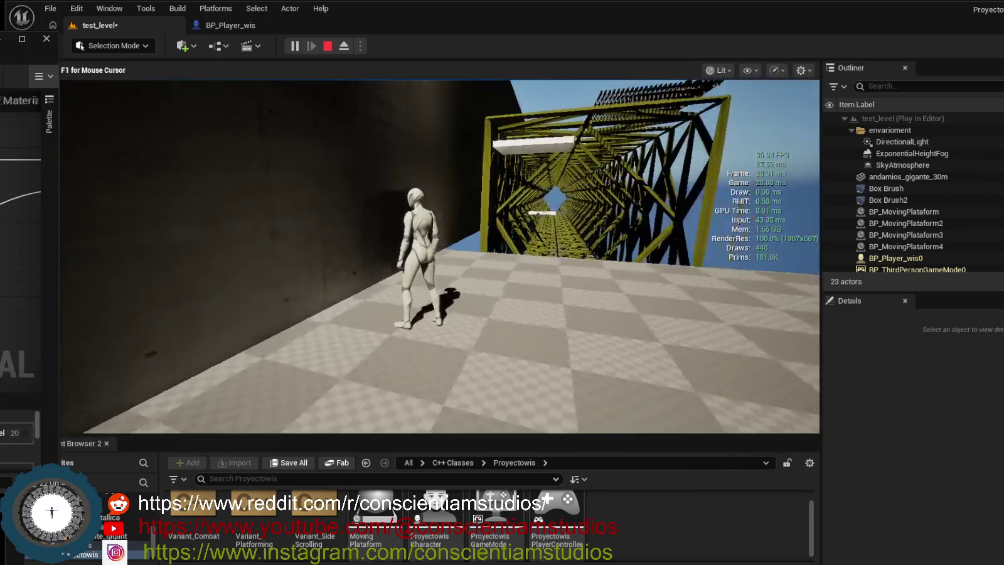
key(w)
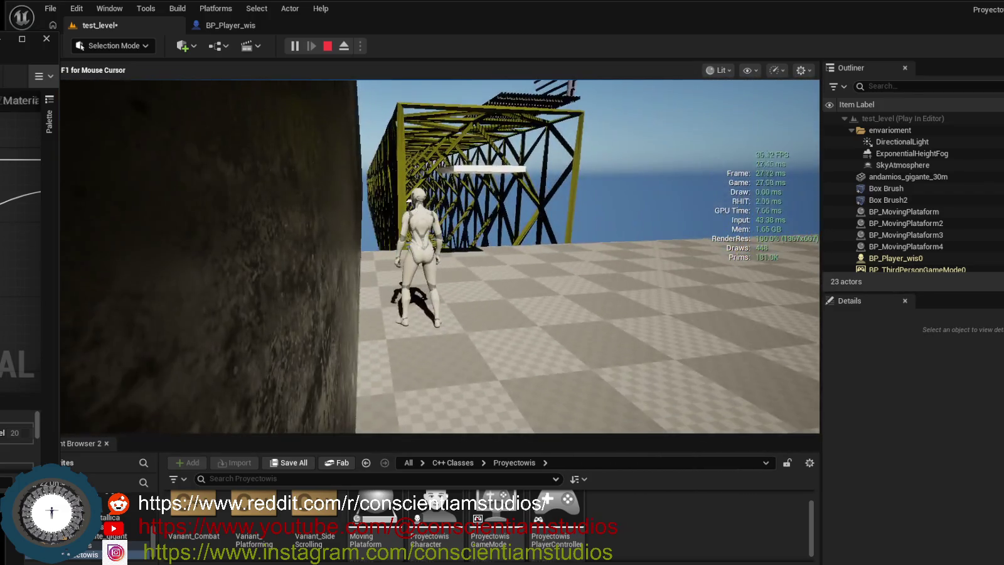
key(space)
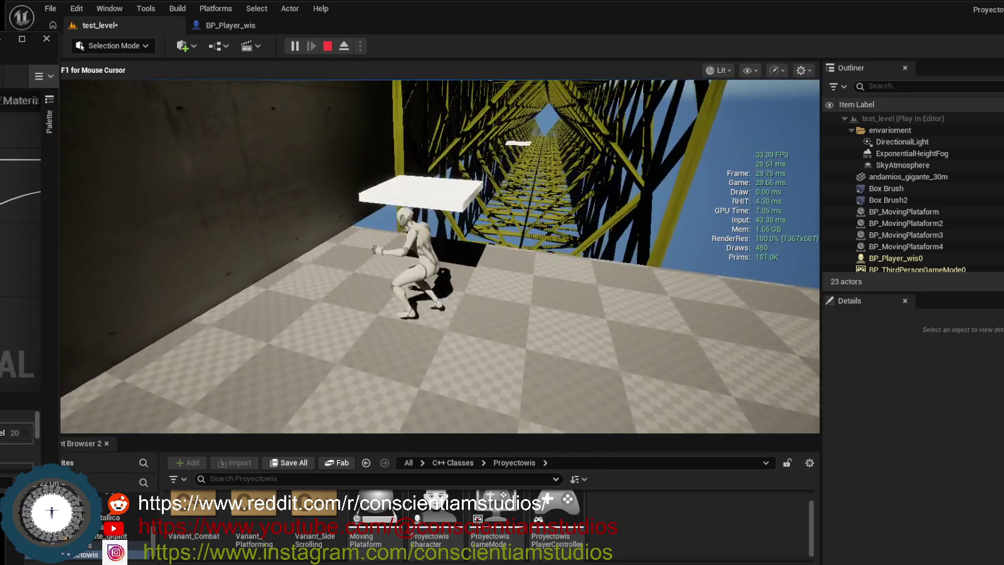